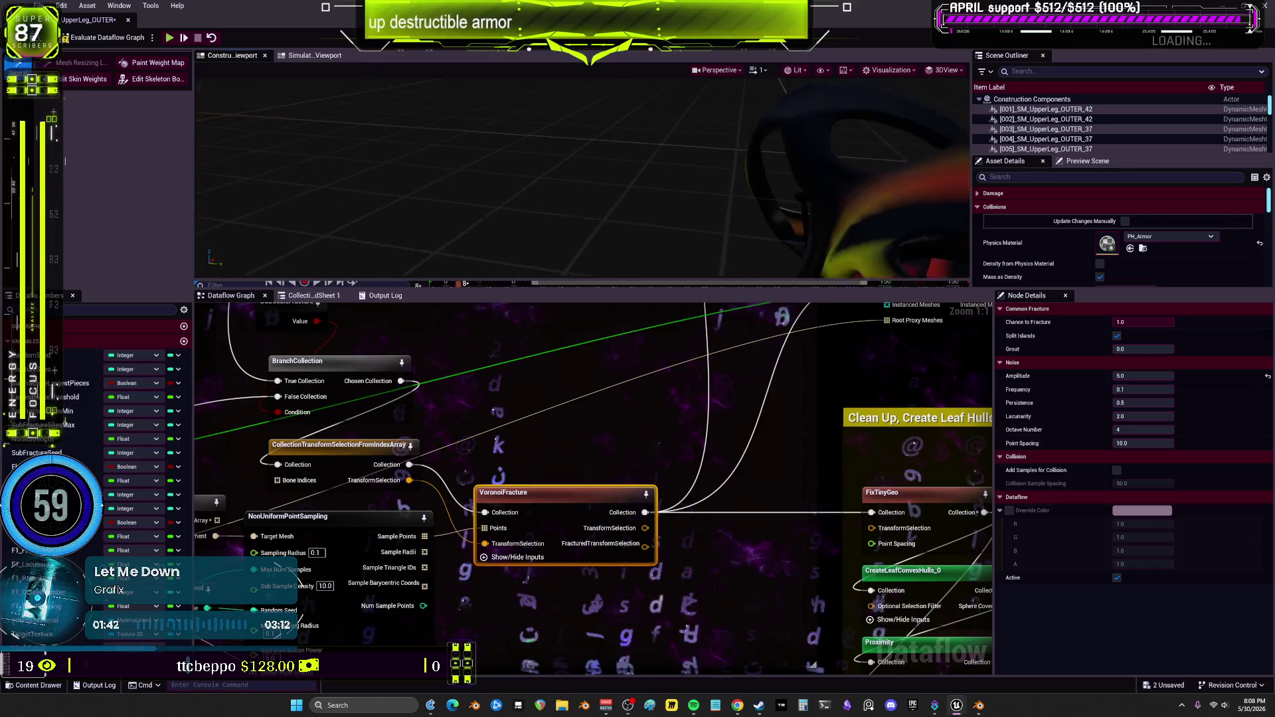
# - Move the VisualizeFracture node down to preview the fractured leg armor
pyautogui.scroll(-4, 789, 403)
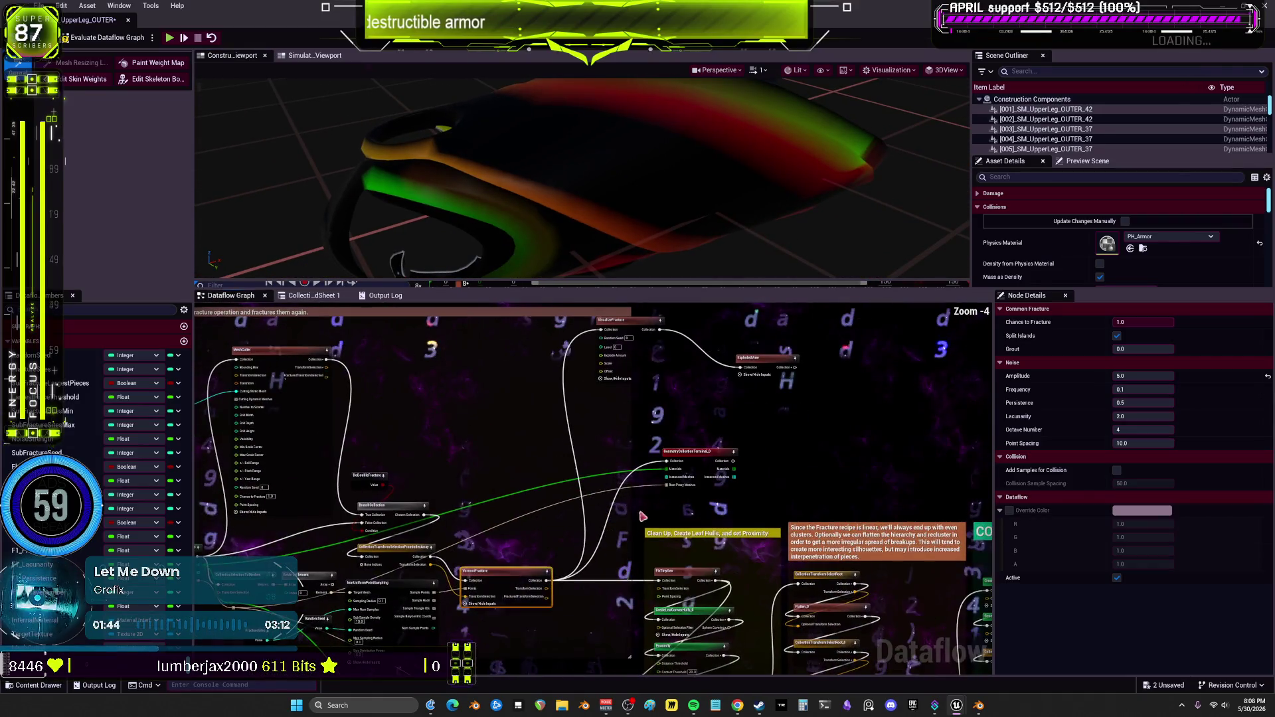
pyautogui.moveTo(636, 367); pyautogui.dragTo(556, 510)
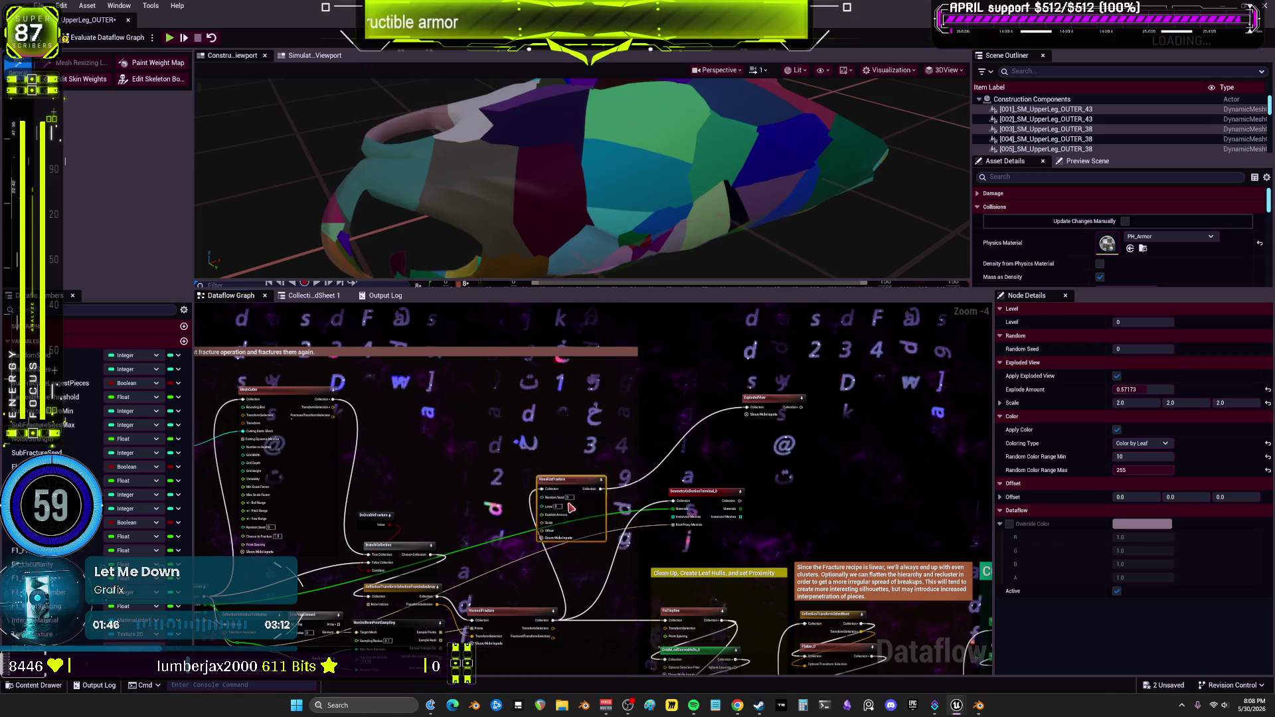
pyautogui.scroll(2, 654, 531)
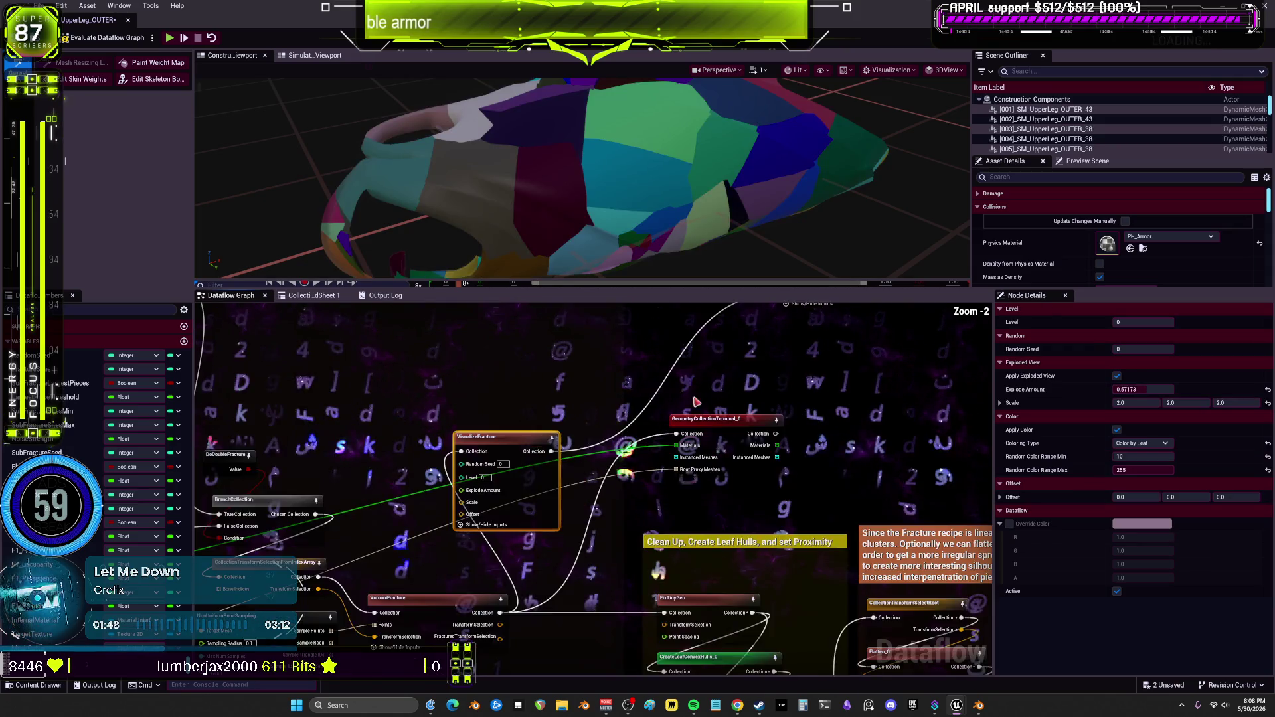
# - Reposition the ExplodedView node just above GeometryCollectionTerminal_0
pyautogui.click(772, 518)
pyautogui.moveTo(772, 518)
pyautogui.mouseDown()
pyautogui.moveTo(763, 444)
pyautogui.moveTo(746, 444)
pyautogui.mouseUp()
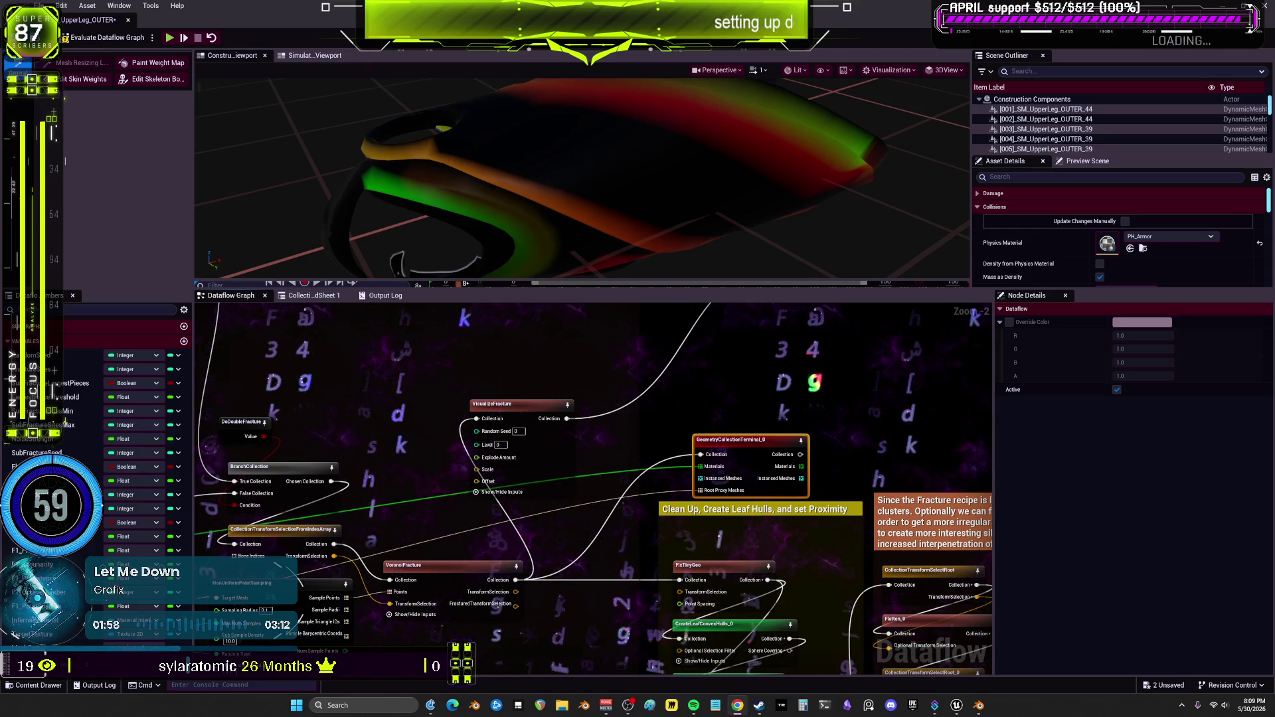
pyautogui.scroll(-2, 656, 518)
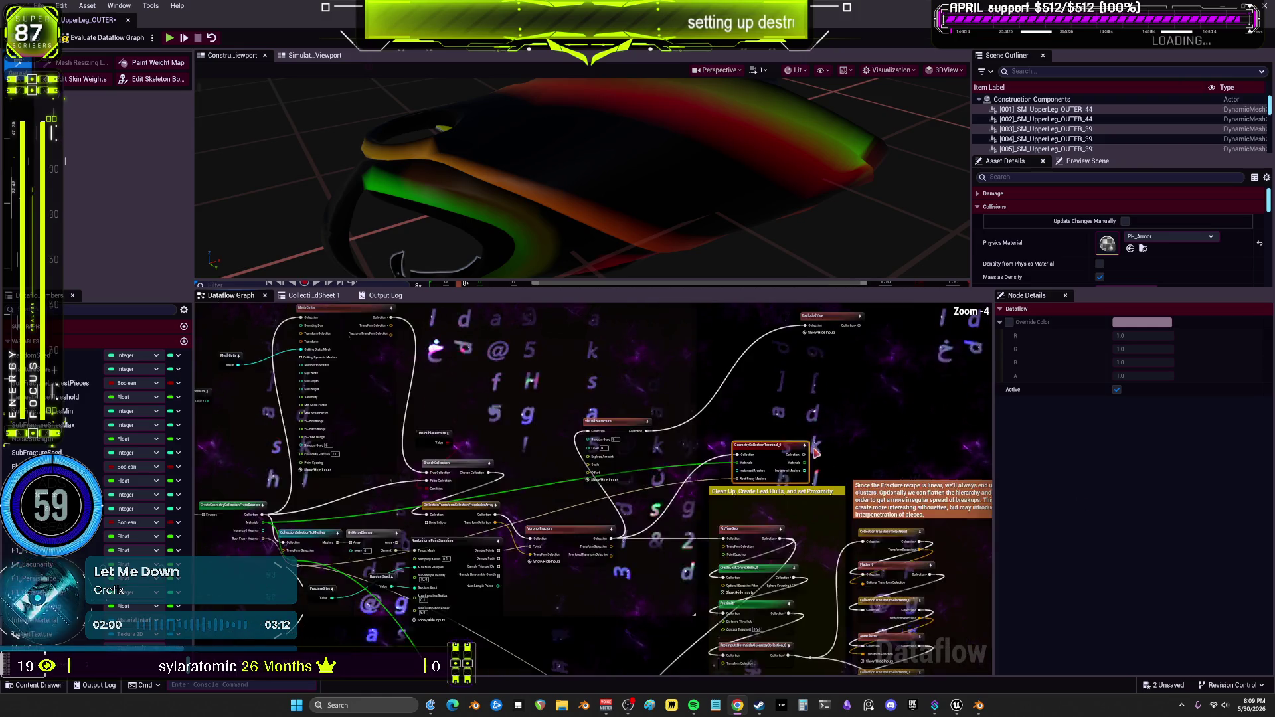
pyautogui.click(723, 500)
pyautogui.moveTo(724, 499); pyautogui.dragTo(724, 506)
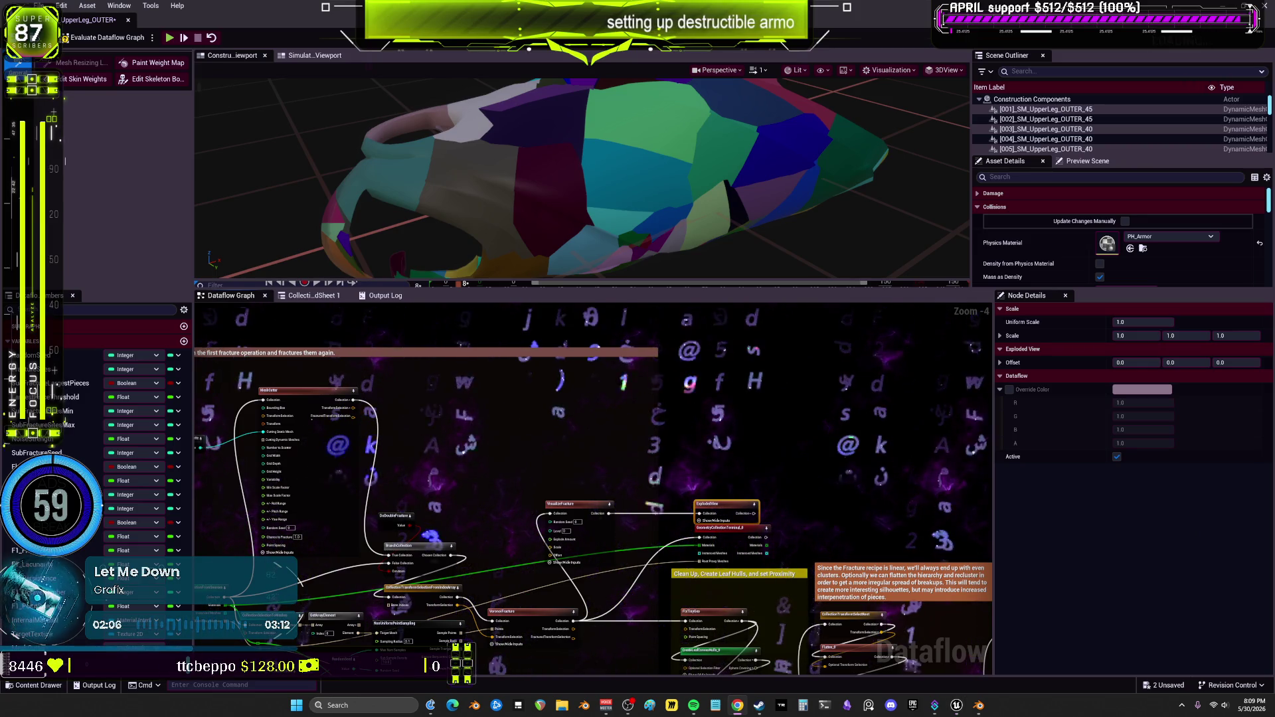
pyautogui.scroll(5, 526, 508)
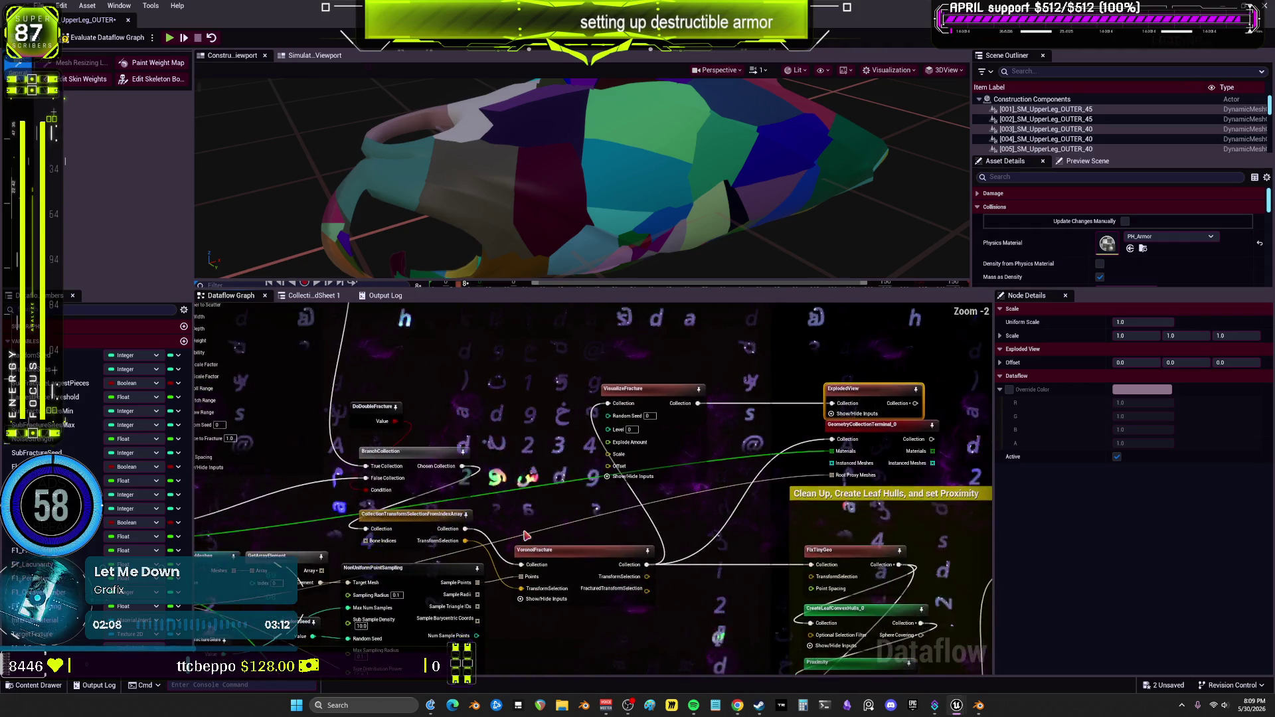
pyautogui.moveTo(526, 508); pyautogui.dragTo(563, 461)
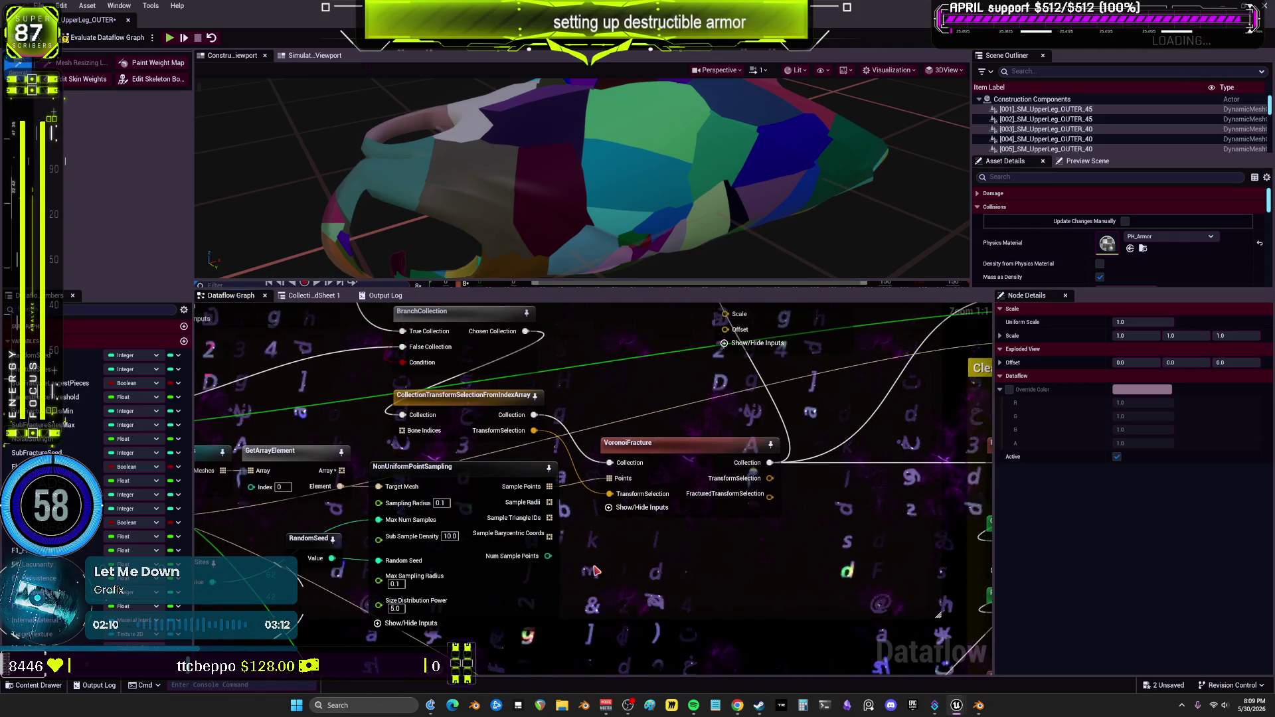
# - Drag FractureSites beside NonUniformPointSampling, then preview the fracture via VisualizeFracture
pyautogui.moveTo(335, 554); pyautogui.dragTo(451, 542)
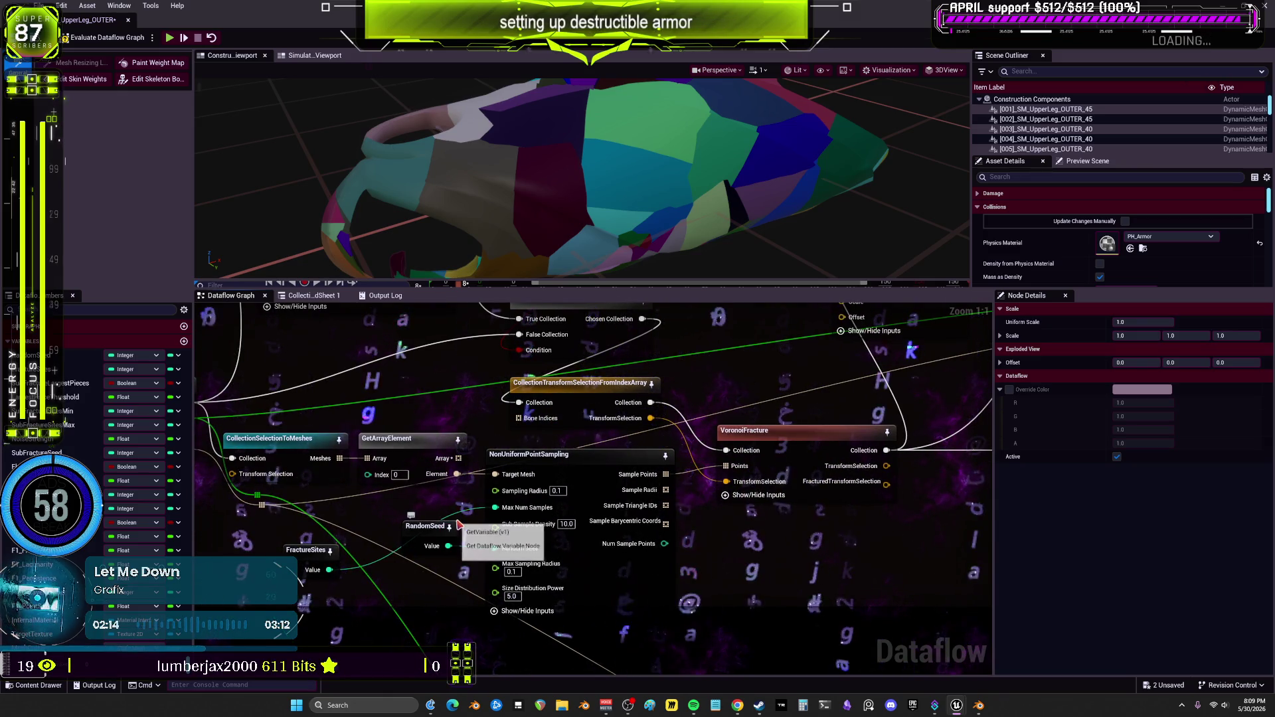
pyautogui.click(522, 552)
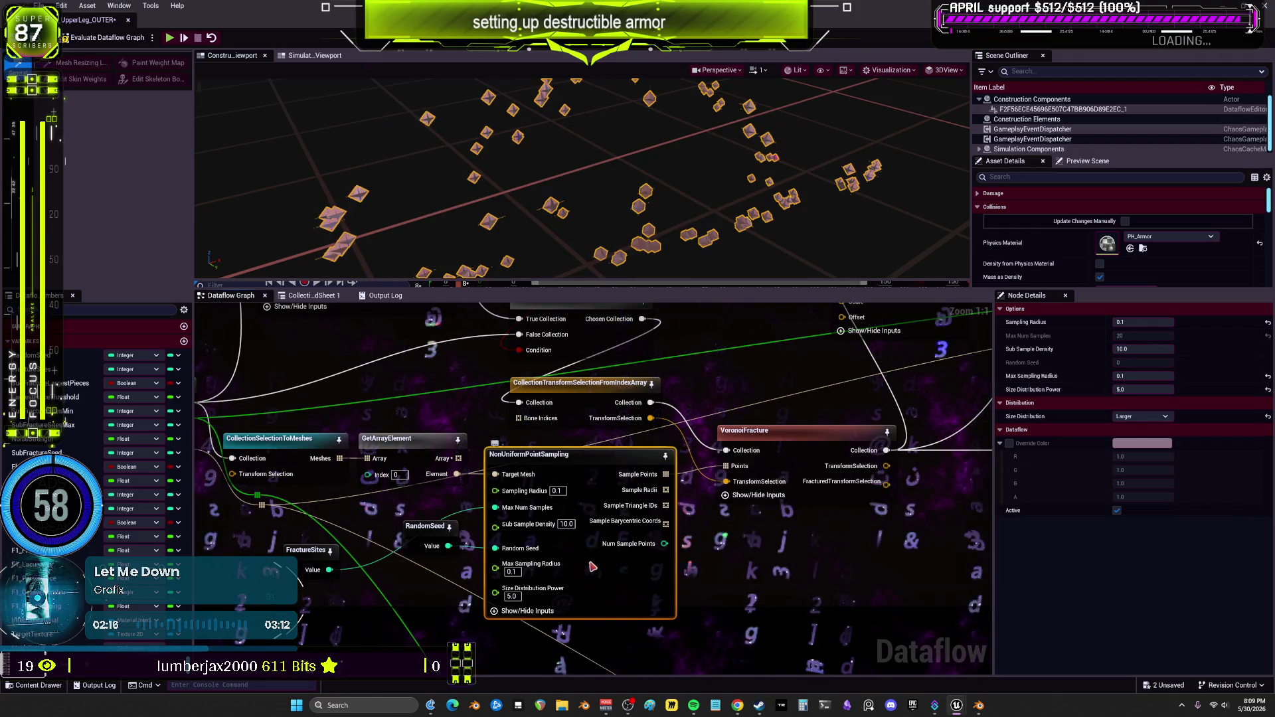
pyautogui.moveTo(309, 550); pyautogui.dragTo(425, 490)
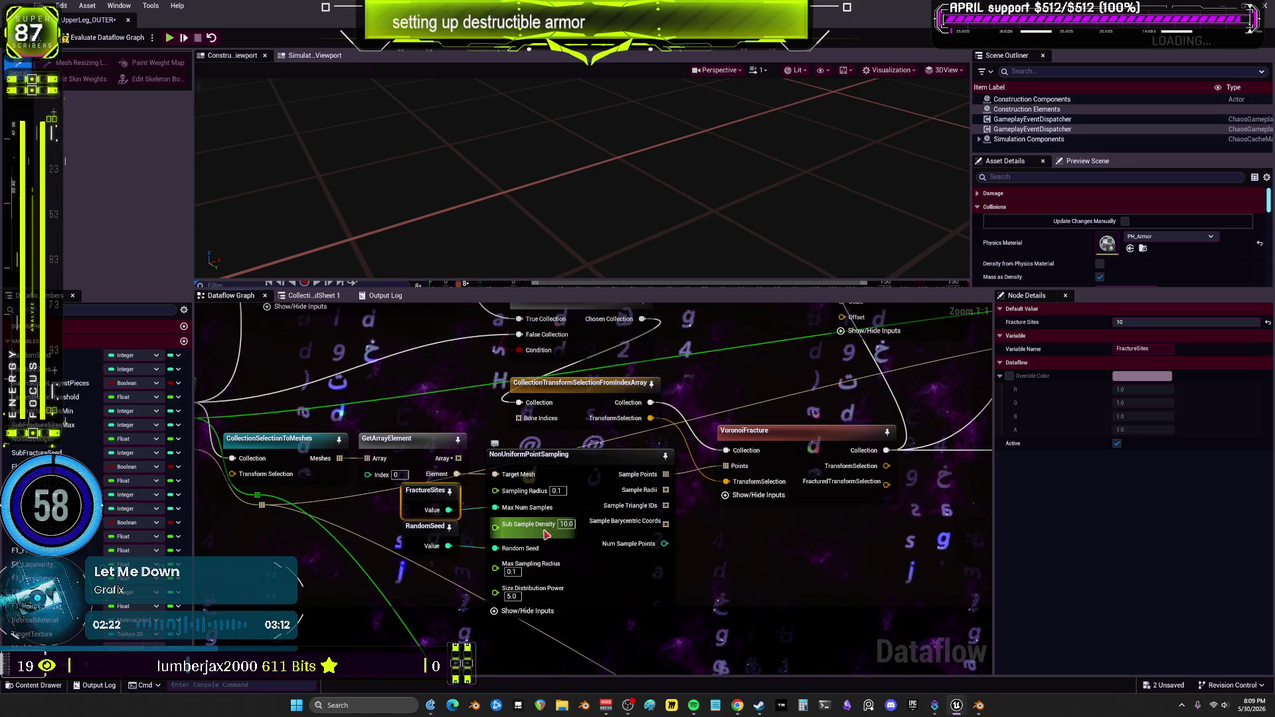
pyautogui.moveTo(596, 545); pyautogui.dragTo(558, 440)
pyautogui.click(571, 407)
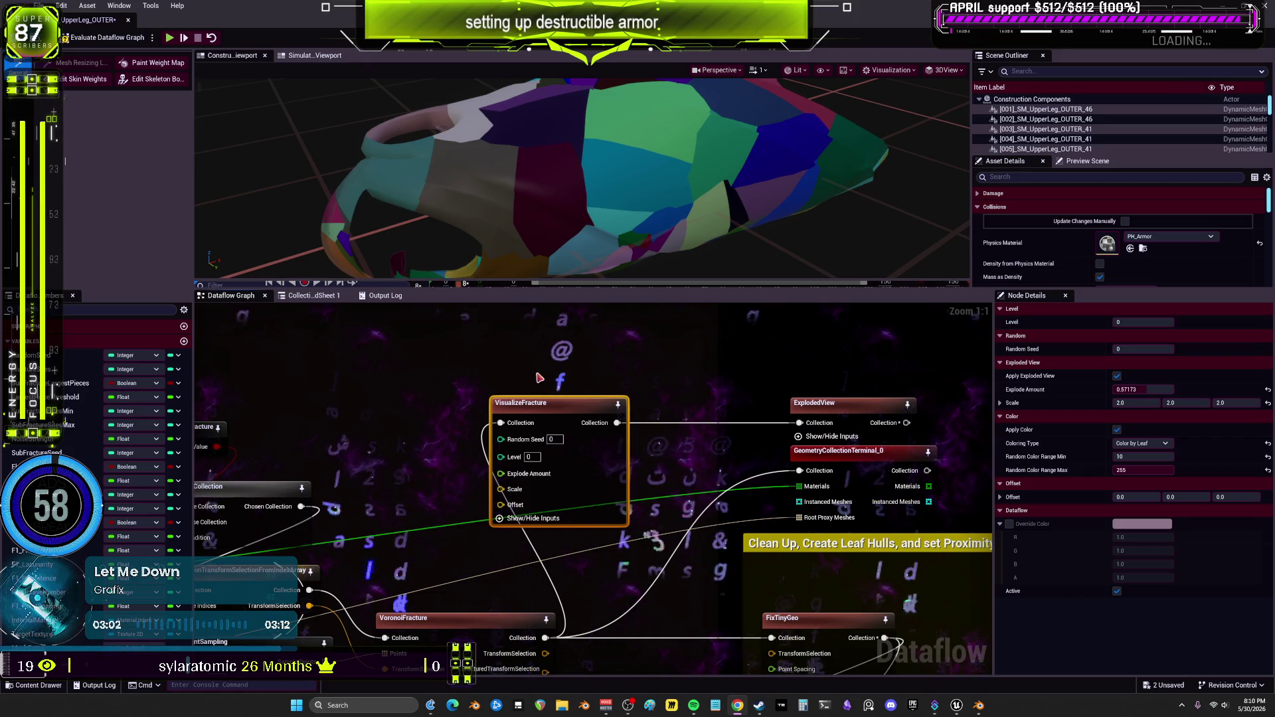
# - Restore the main editor, start Play, and fly around inspecting the purple armor pieces
pyautogui.press('super+Down')
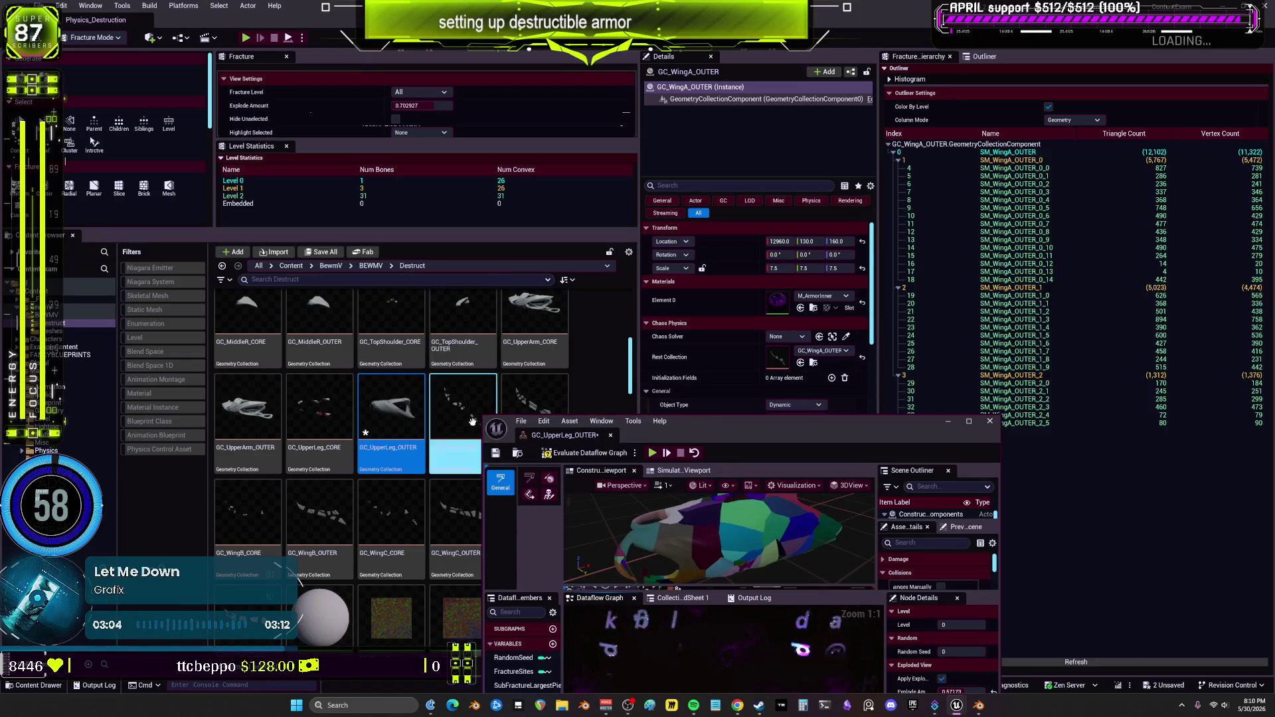
pyautogui.click(91, 5)
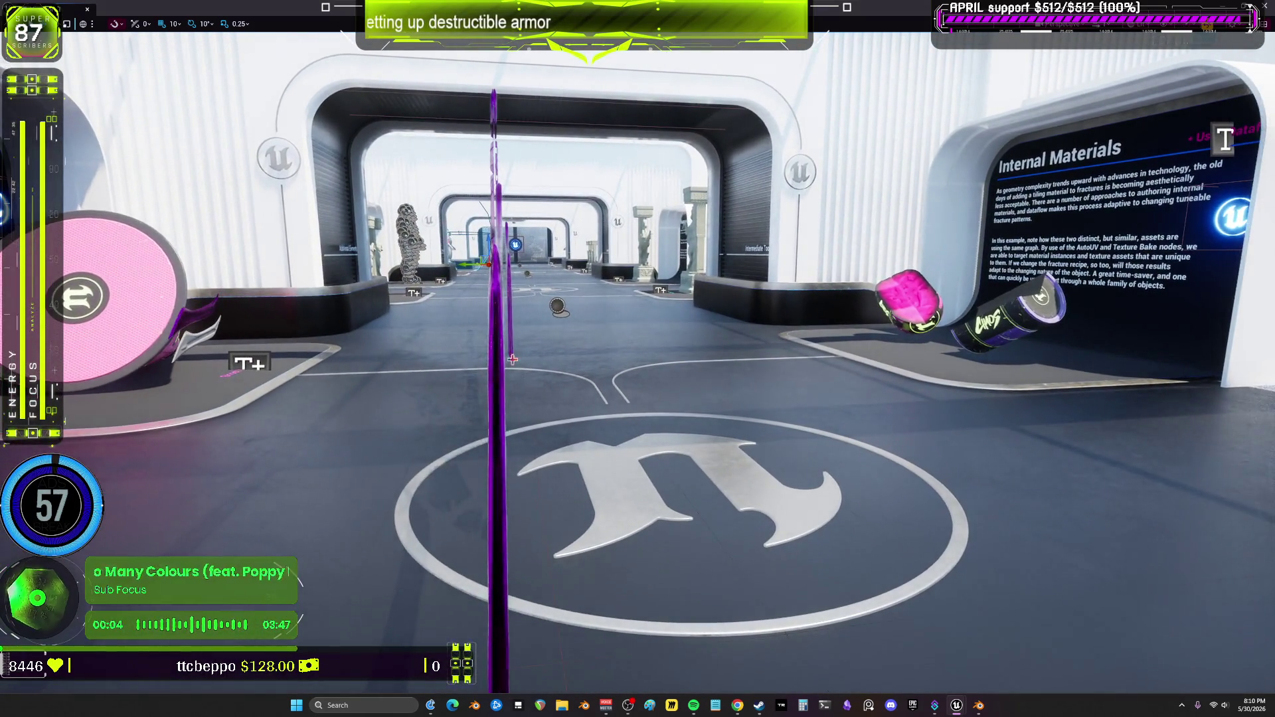
pyautogui.moveTo(498, 364); pyautogui.dragTo(502, 491)
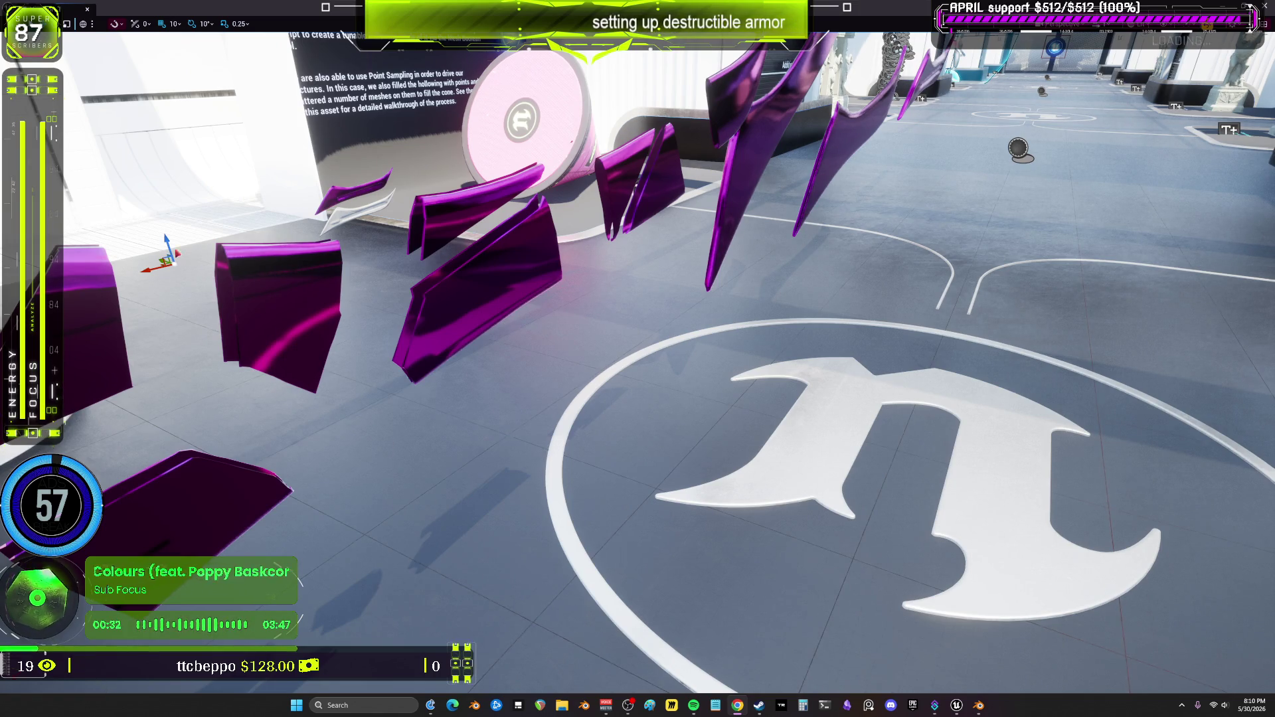
pyautogui.moveTo(548, 359)
pyautogui.mouseDown()
pyautogui.moveTo(539, 322)
pyautogui.moveTo(581, 292)
pyautogui.moveTo(482, 320)
pyautogui.mouseUp()
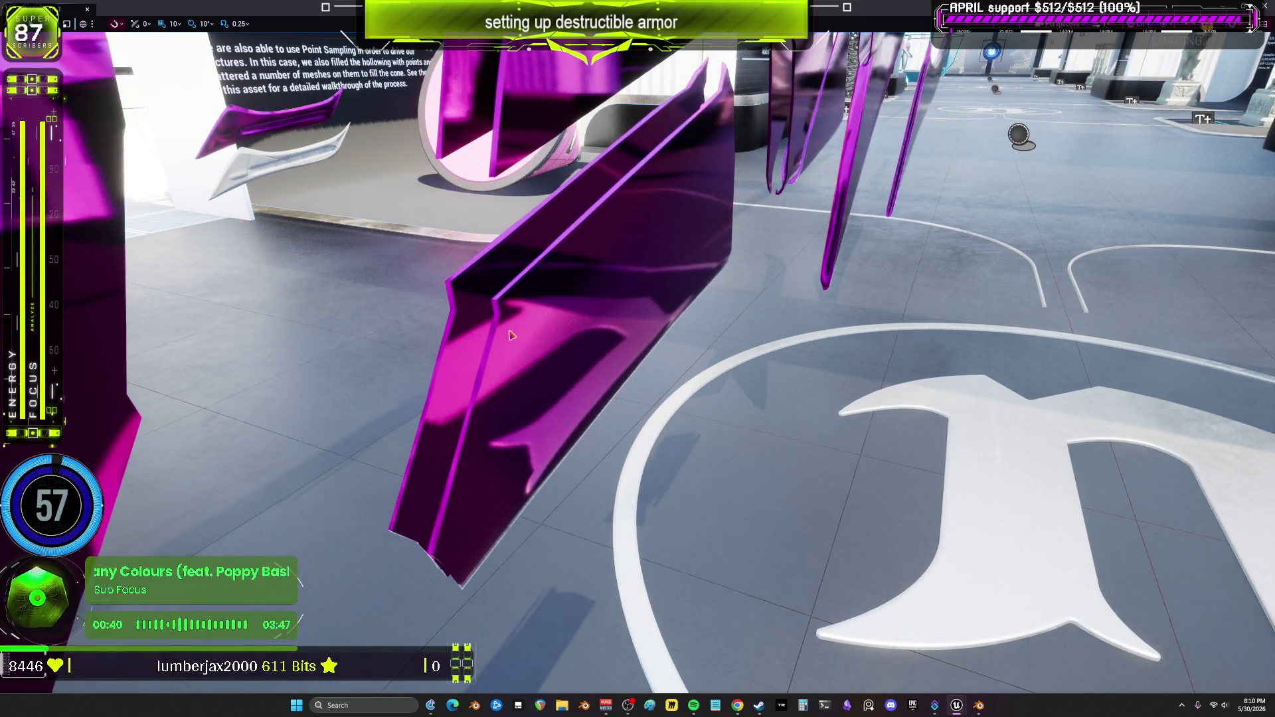
pyautogui.moveTo(665, 350); pyautogui.dragTo(737, 384)
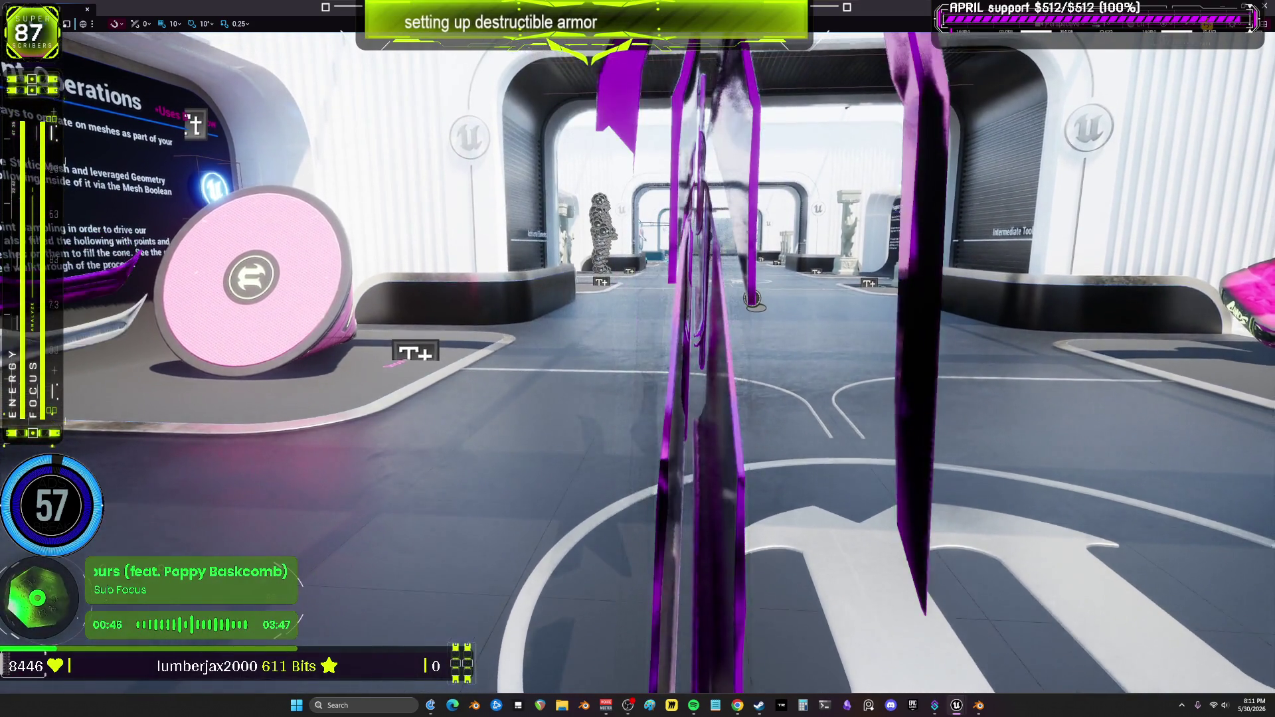
pyautogui.moveTo(737, 384); pyautogui.dragTo(571, 384)
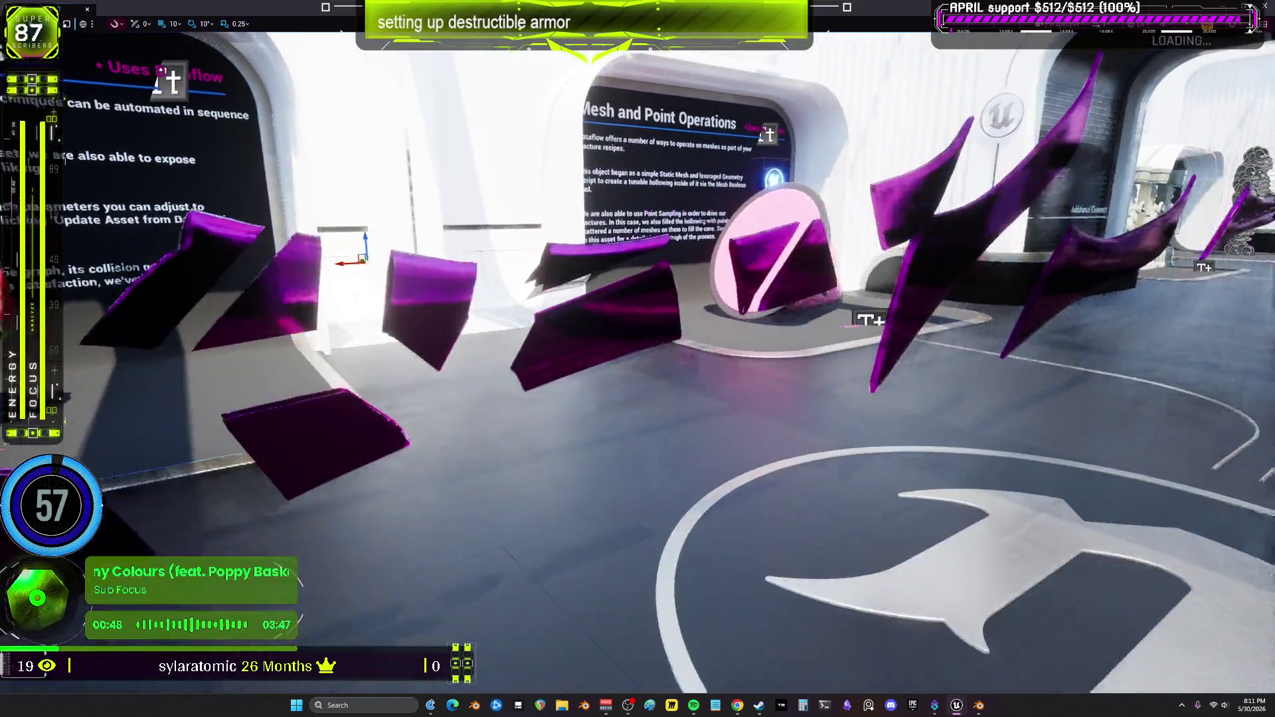
pyautogui.moveTo(691, 345); pyautogui.dragTo(805, 312)
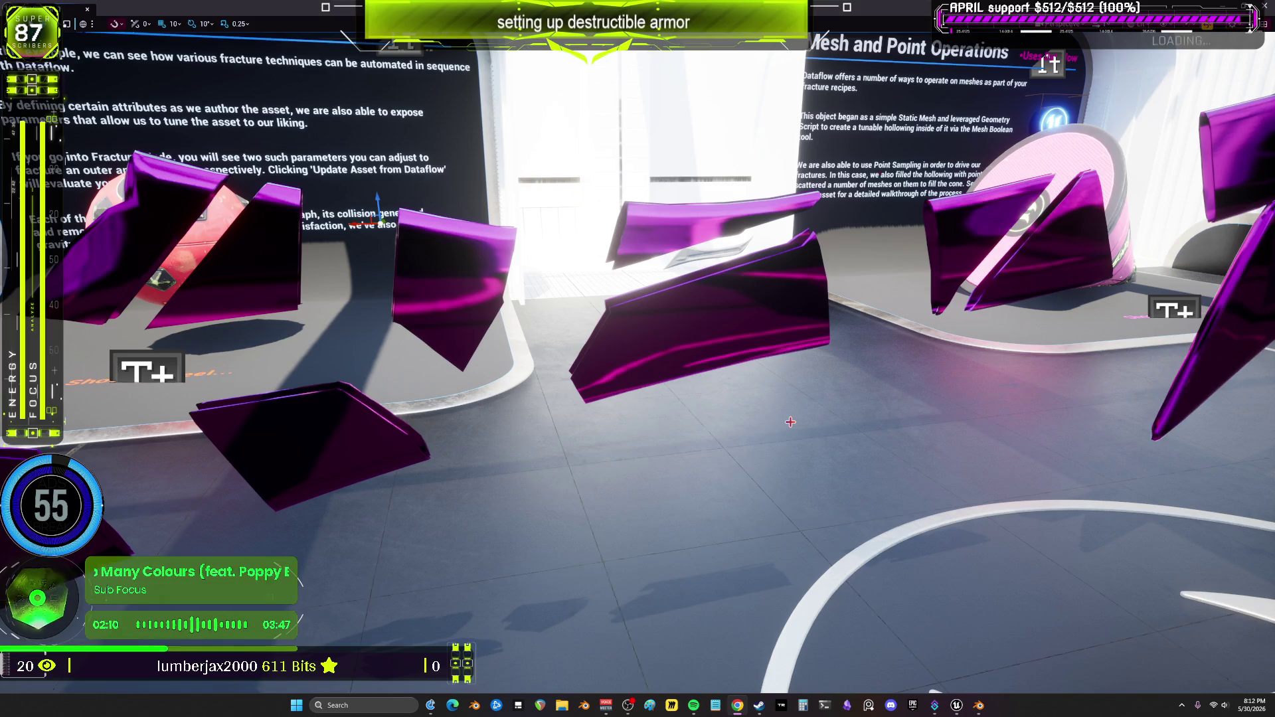
# - Switch to Blender, orbit around the spiked character, and maximize the 3D viewport
pyautogui.click(981, 708)
pyautogui.moveTo(535, 454)
pyautogui.mouseDown()
pyautogui.moveTo(552, 447)
pyautogui.moveTo(385, 441)
pyautogui.moveTo(500, 472)
pyautogui.moveTo(438, 485)
pyautogui.moveTo(644, 510)
pyautogui.moveTo(647, 364)
pyautogui.moveTo(740, 470)
pyautogui.moveTo(692, 478)
pyautogui.moveTo(709, 461)
pyautogui.moveTo(709, 523)
pyautogui.moveTo(744, 501)
pyautogui.moveTo(713, 320)
pyautogui.mouseUp()
pyautogui.hotkey('ctrl', 'space')
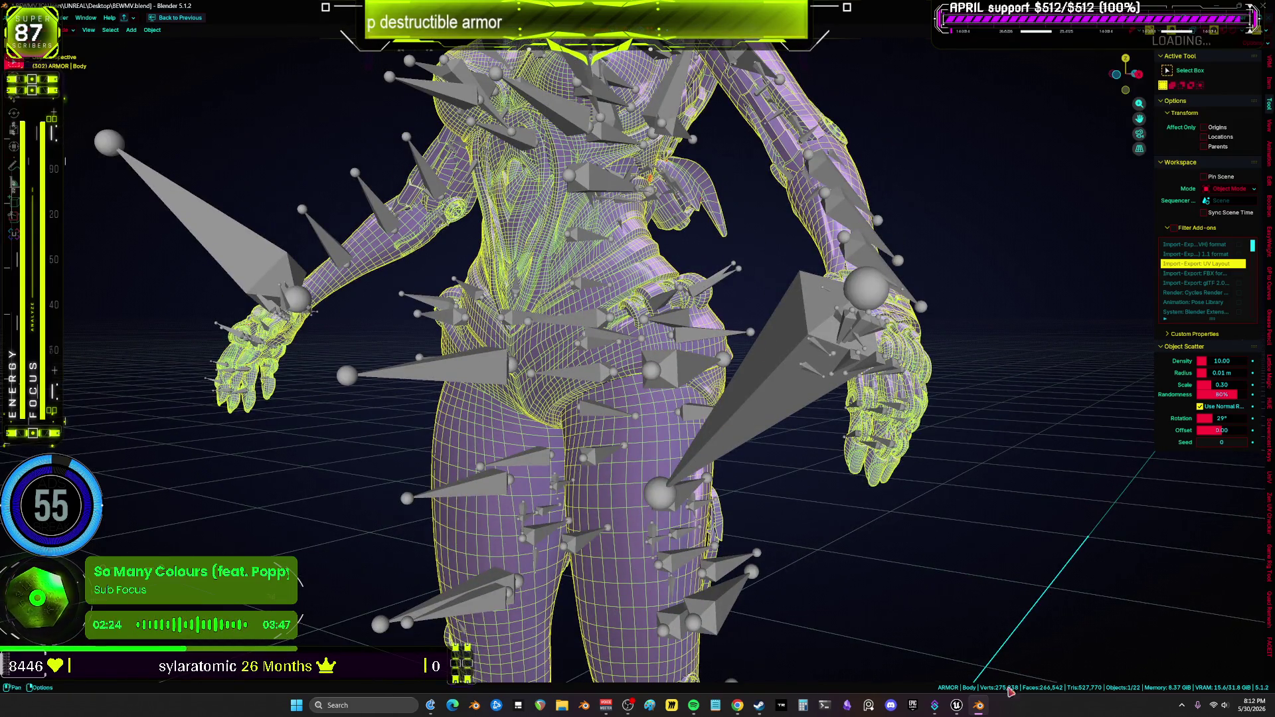
# - Return to Unreal, leave fullscreen, start Play, and make the game view fullscreen
pyautogui.click(978, 706)
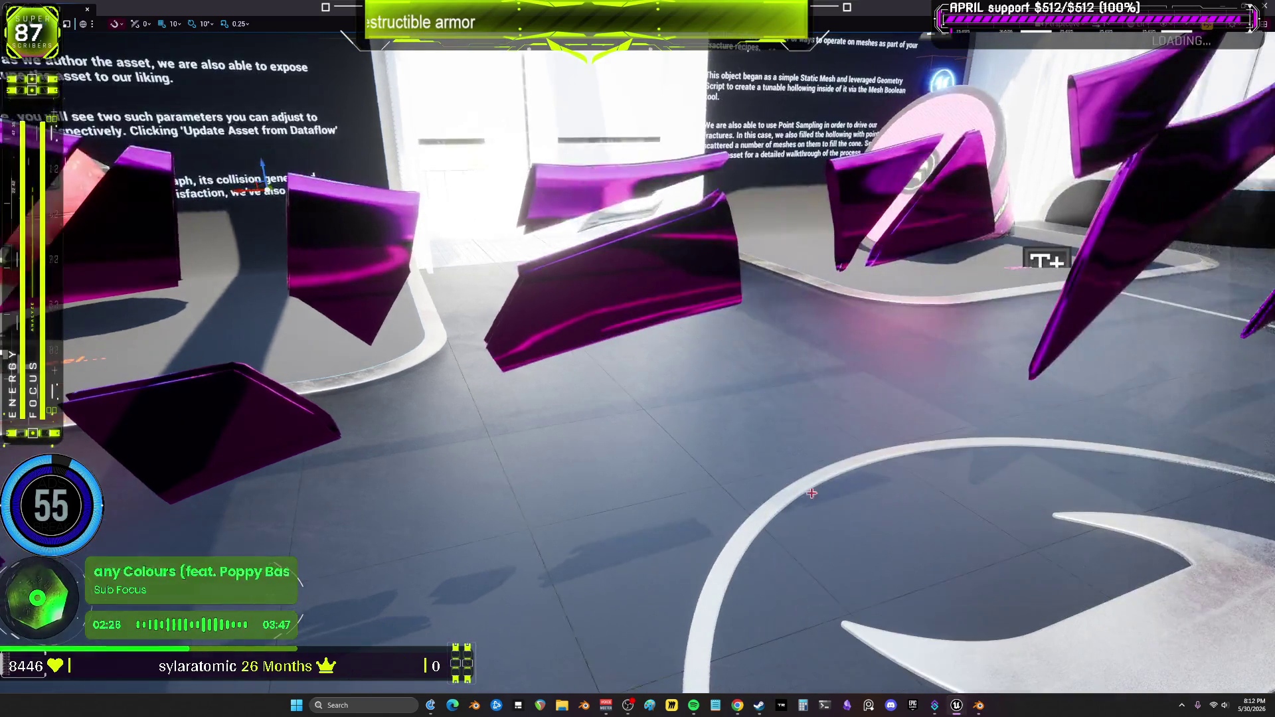
pyautogui.press('F11')
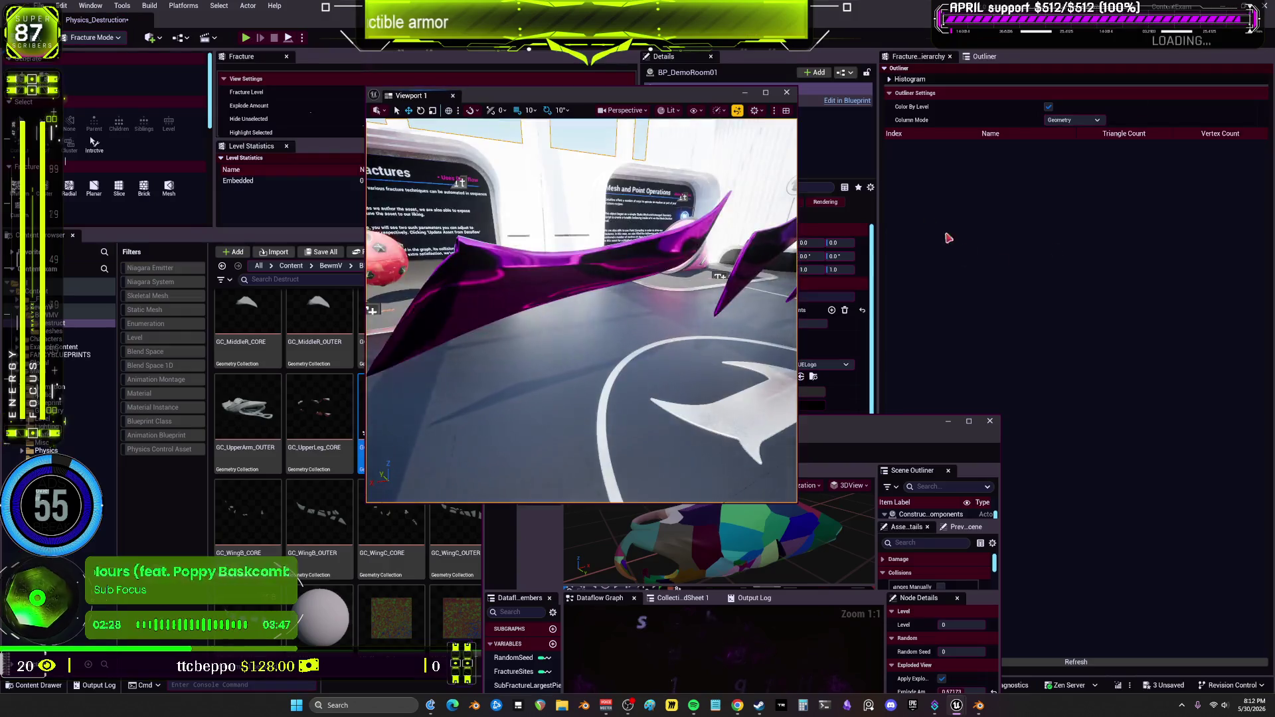
pyautogui.click(247, 39)
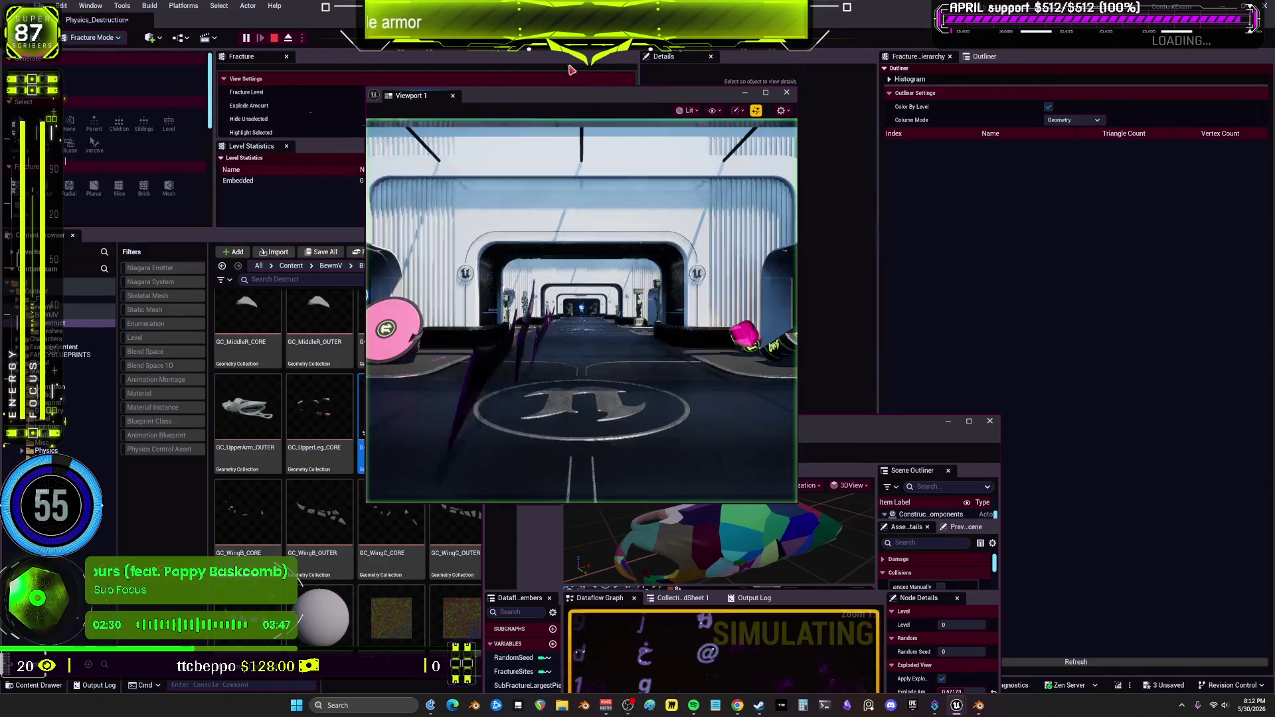
pyautogui.press('F11')
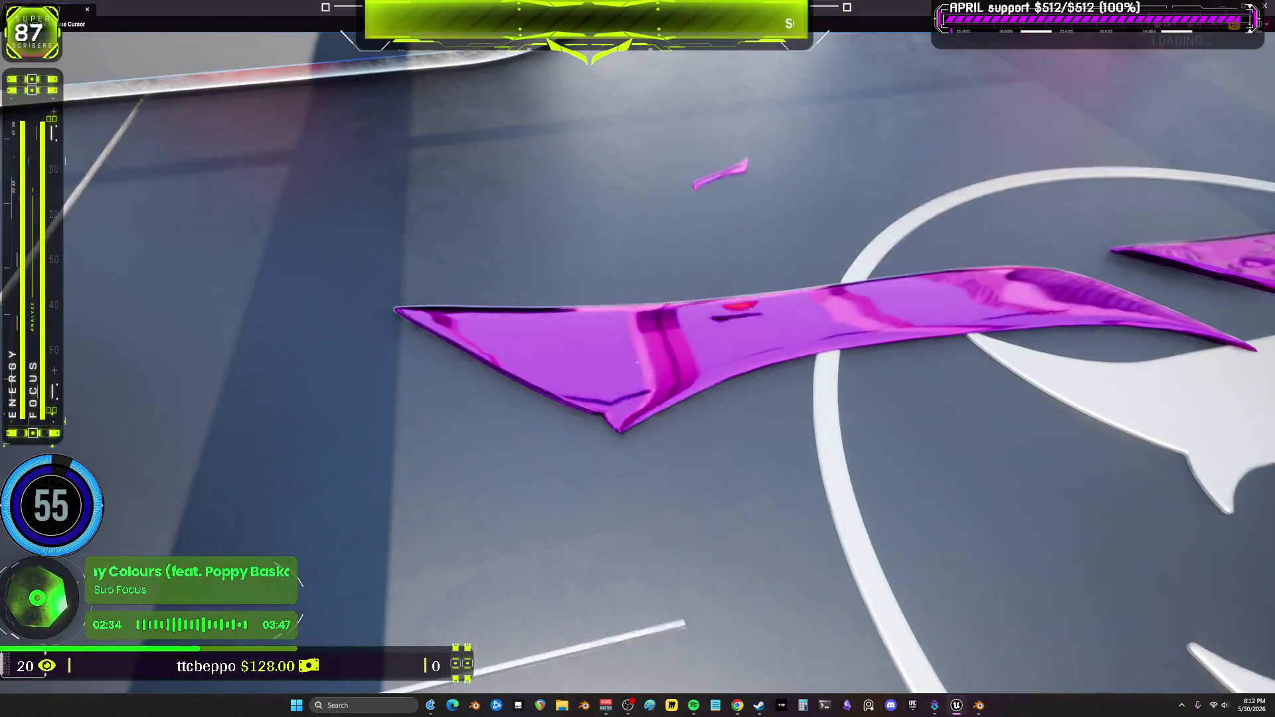
# - Shoot projectiles at the magenta armor ribbon, then walk to the Combined Fractures exhibit
pyautogui.click(637, 358)
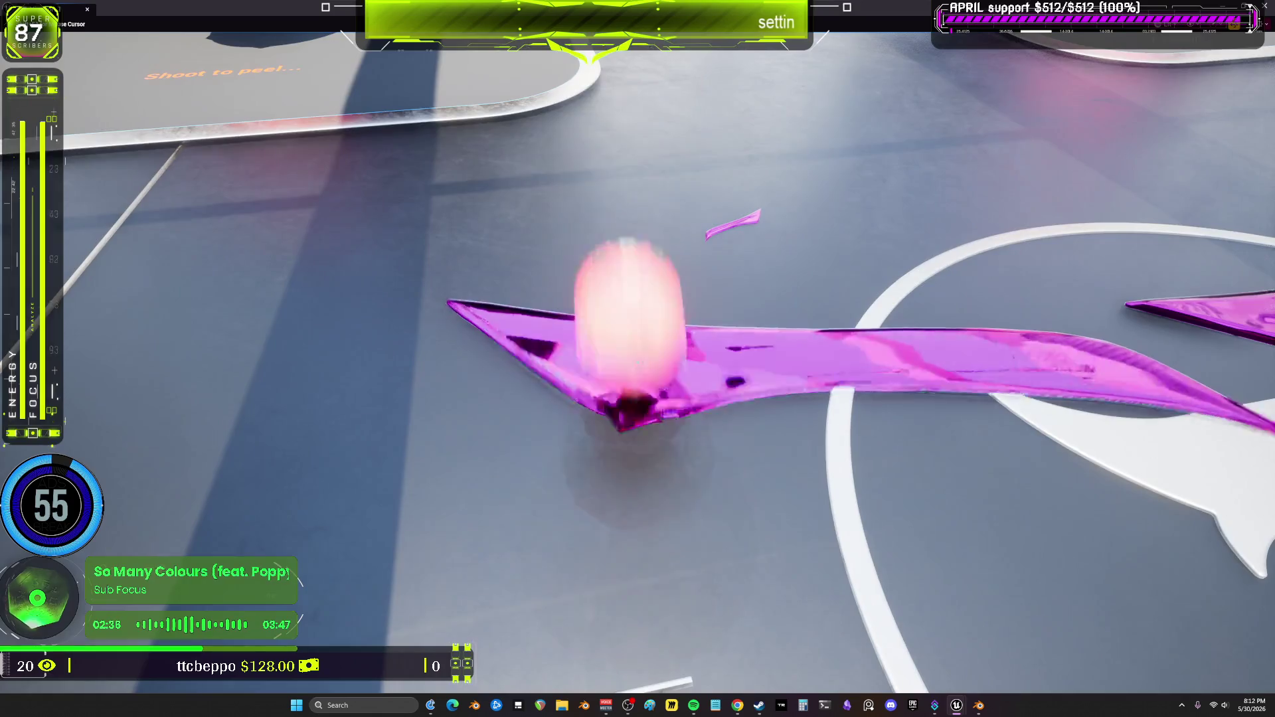
pyautogui.click(638, 359)
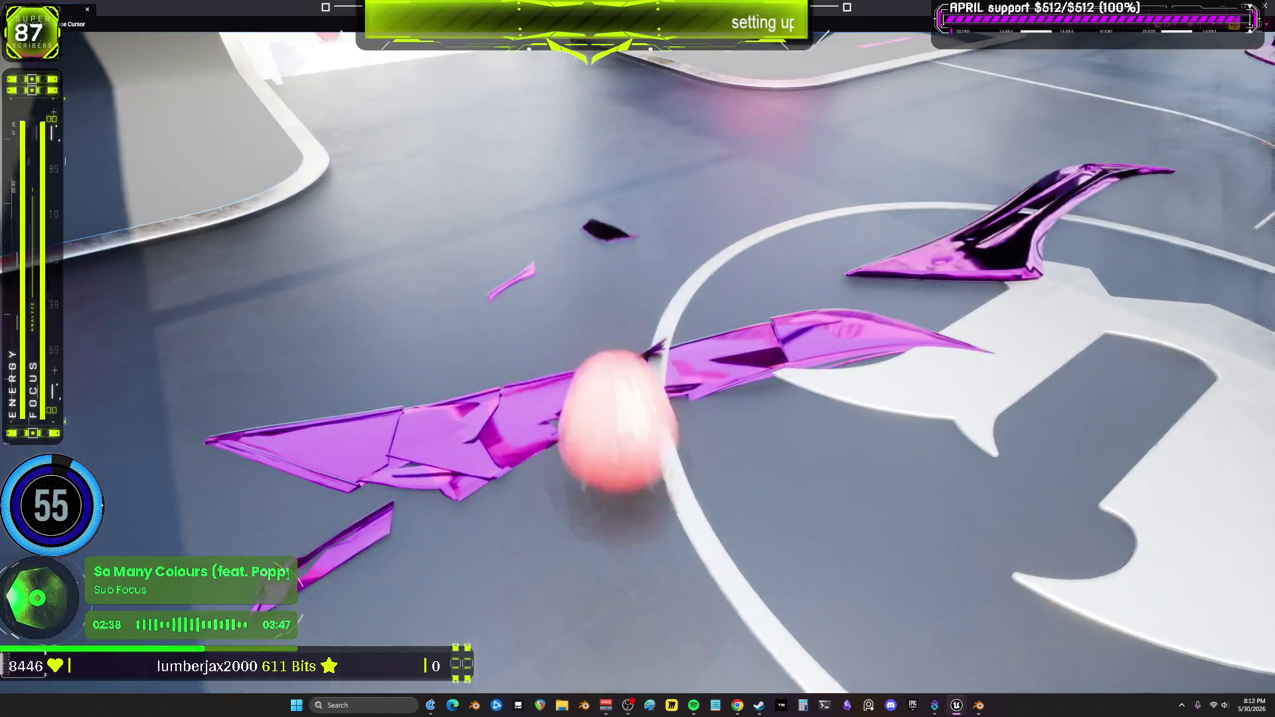
pyautogui.click(638, 359)
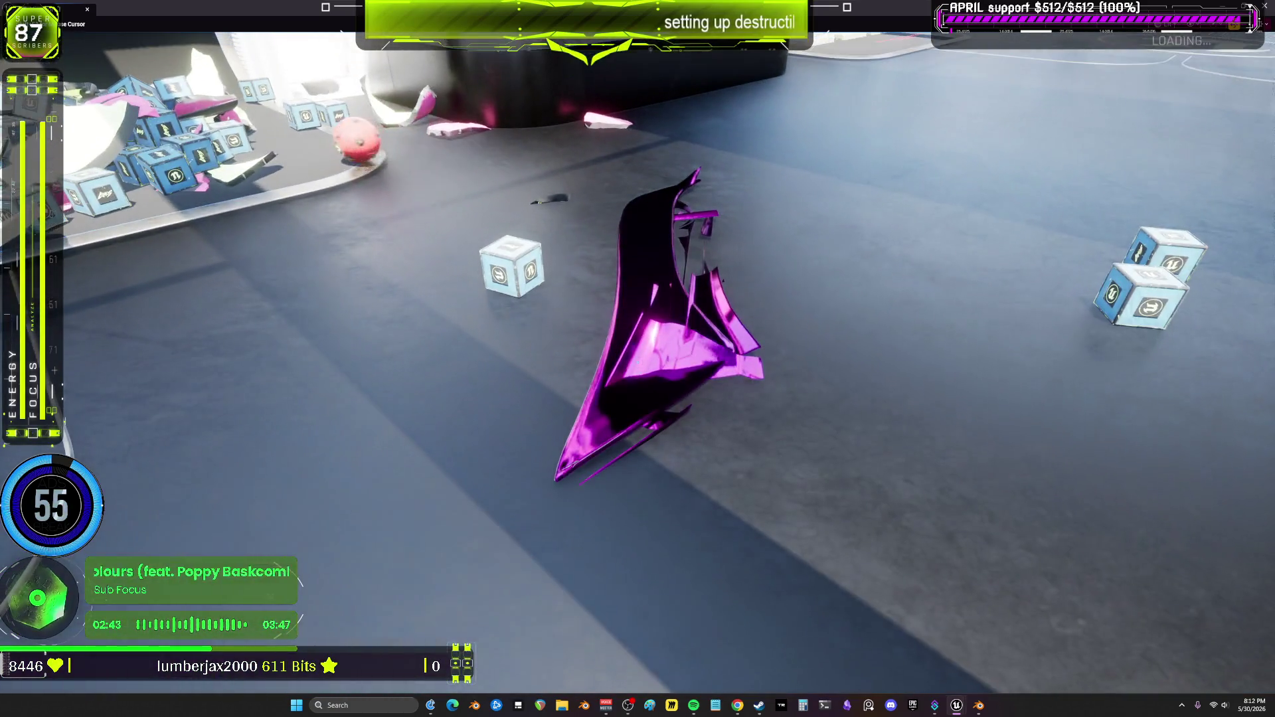
pyautogui.click(637, 359)
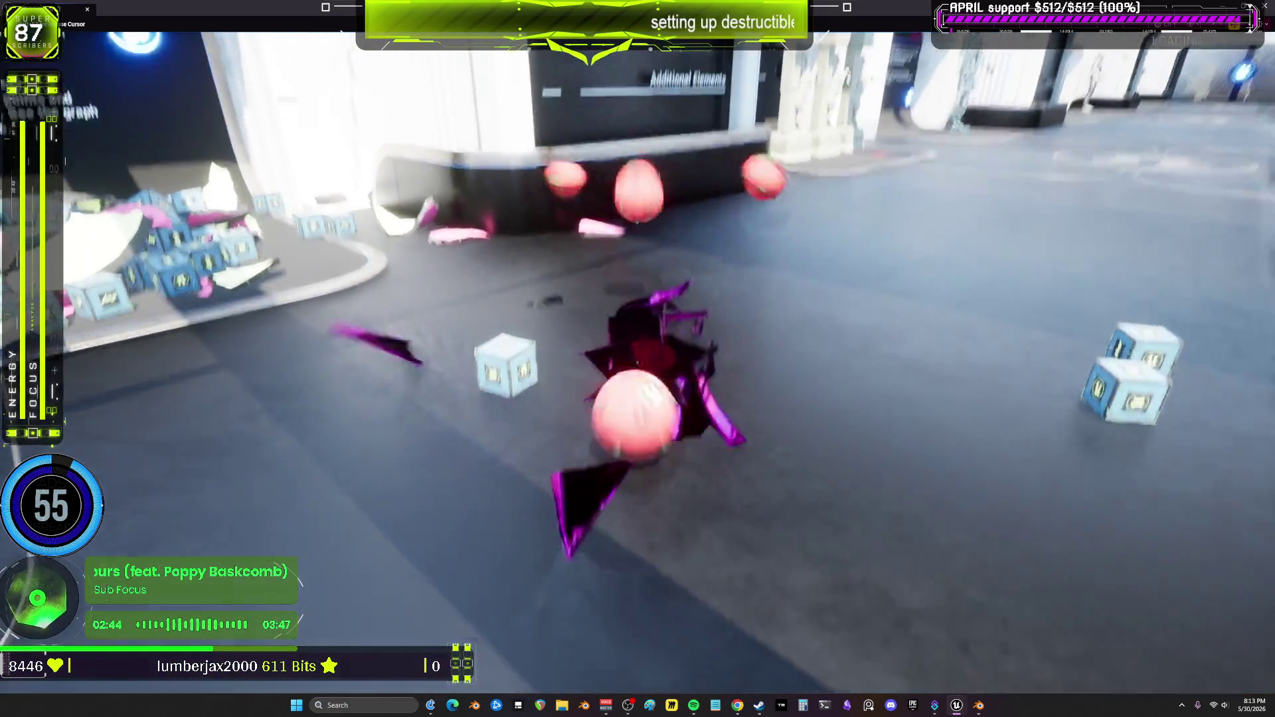
pyautogui.click(637, 358)
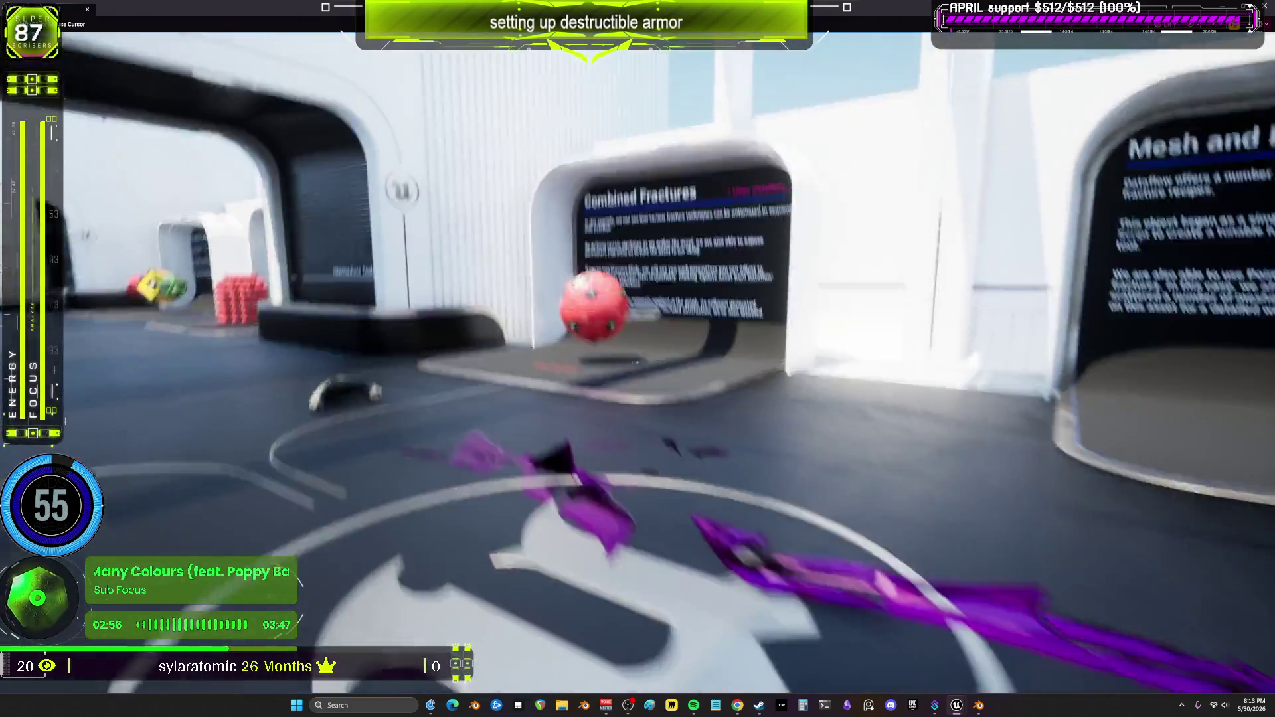
pyautogui.press('w')
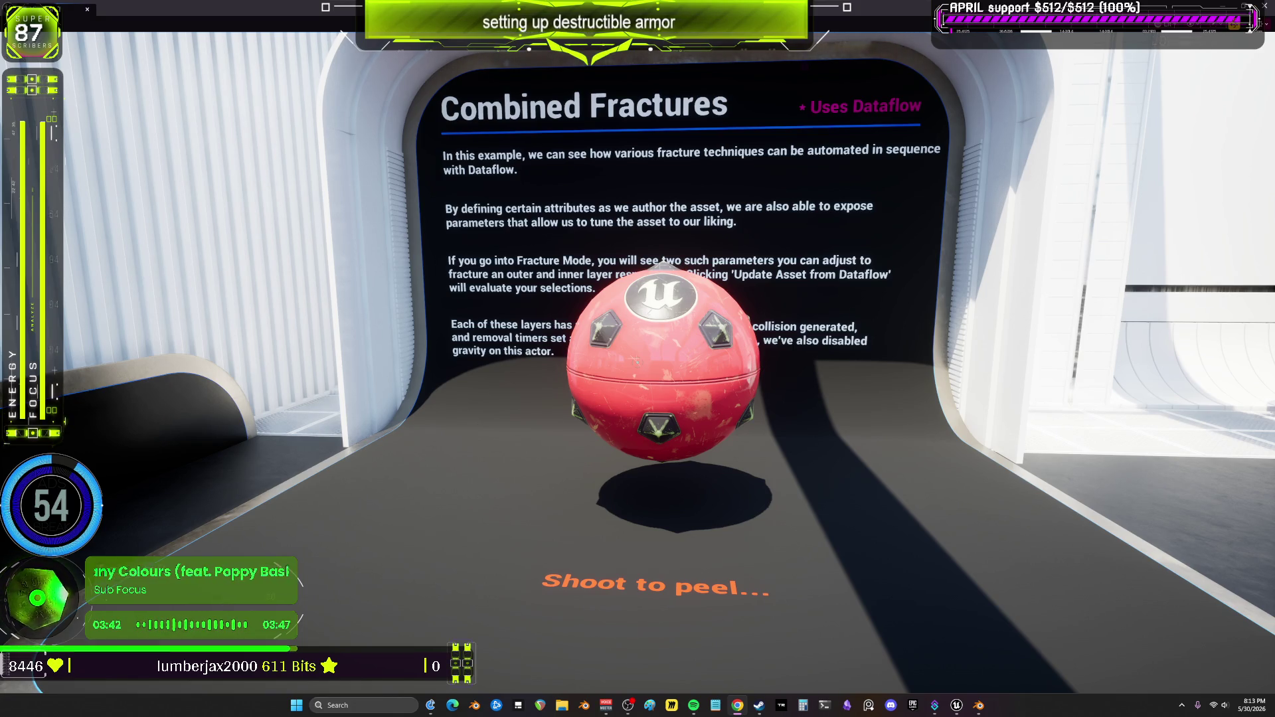
# - Shoot the red ball, stop the play session, and run File > Save All
pyautogui.click(636, 362)
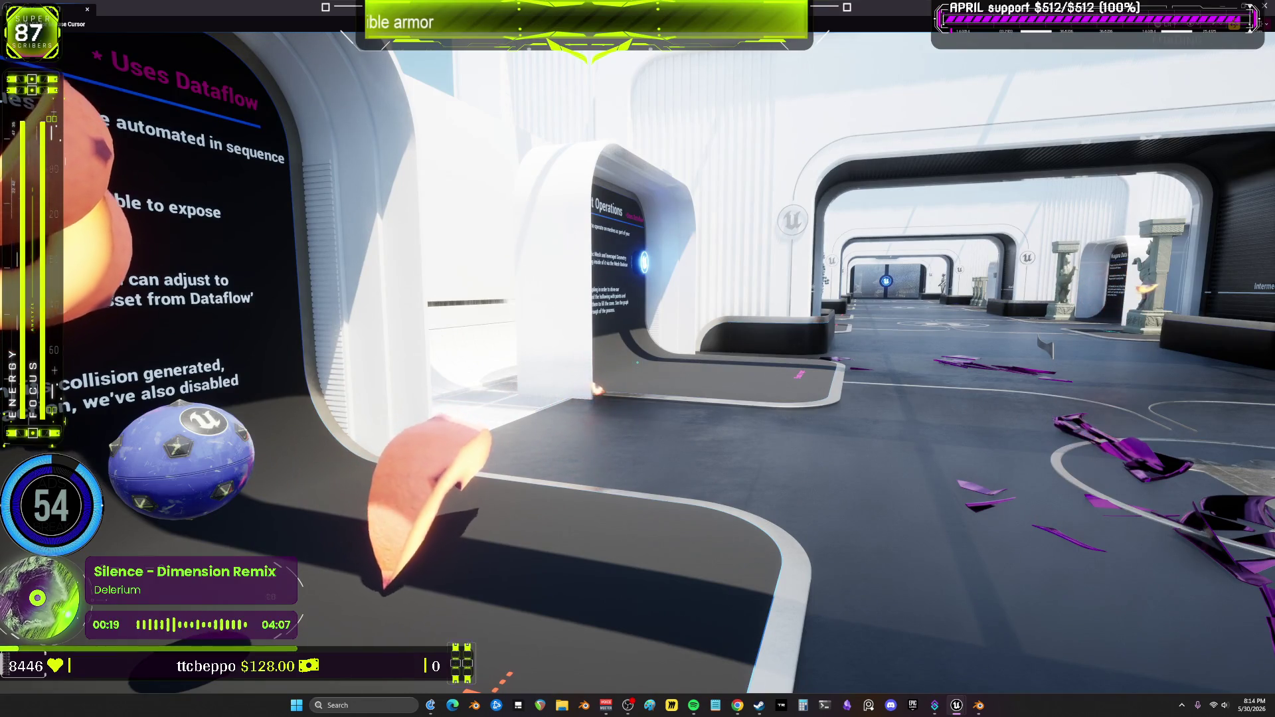
pyautogui.press('Escape')
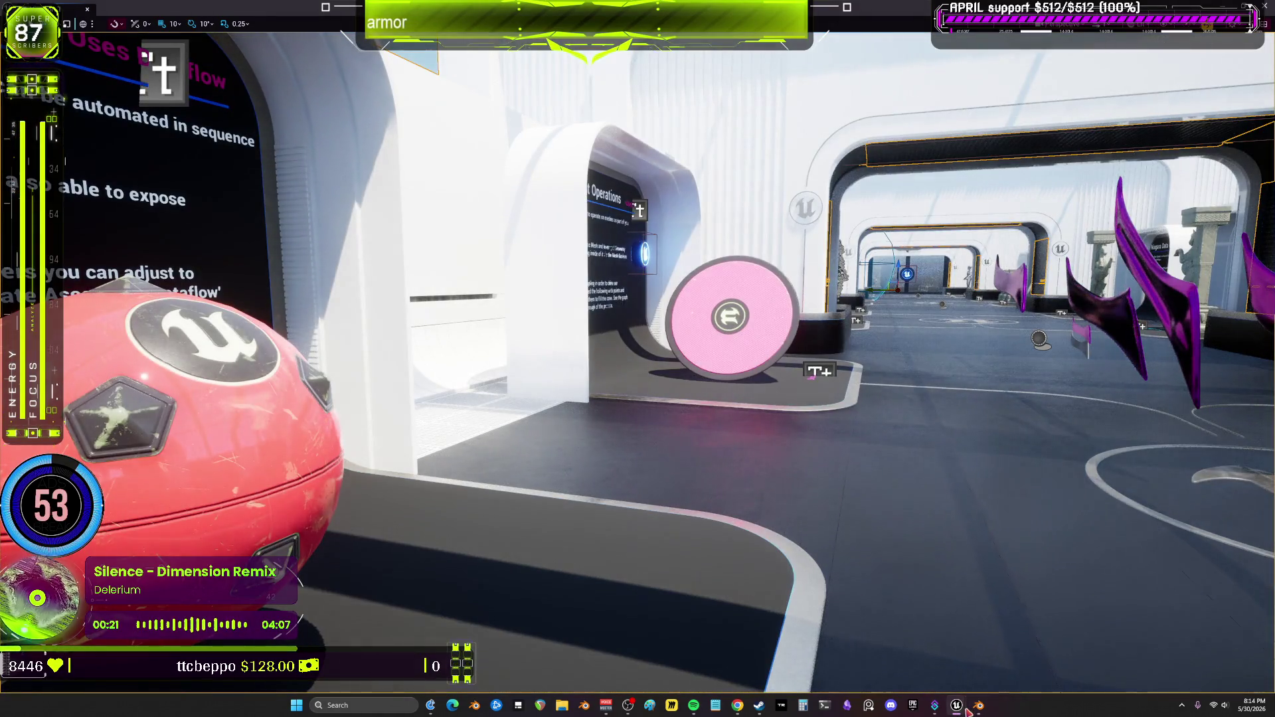
pyautogui.moveTo(964, 711)
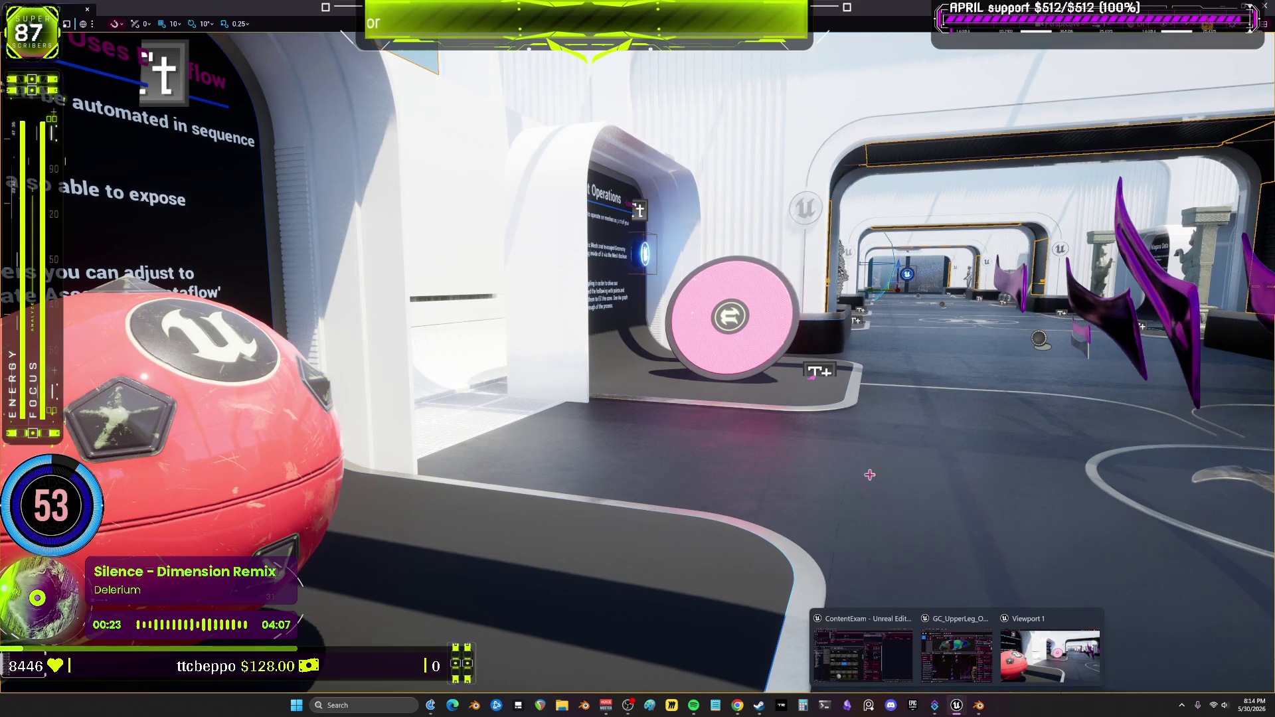
pyautogui.click(957, 654)
pyautogui.click(41, 6)
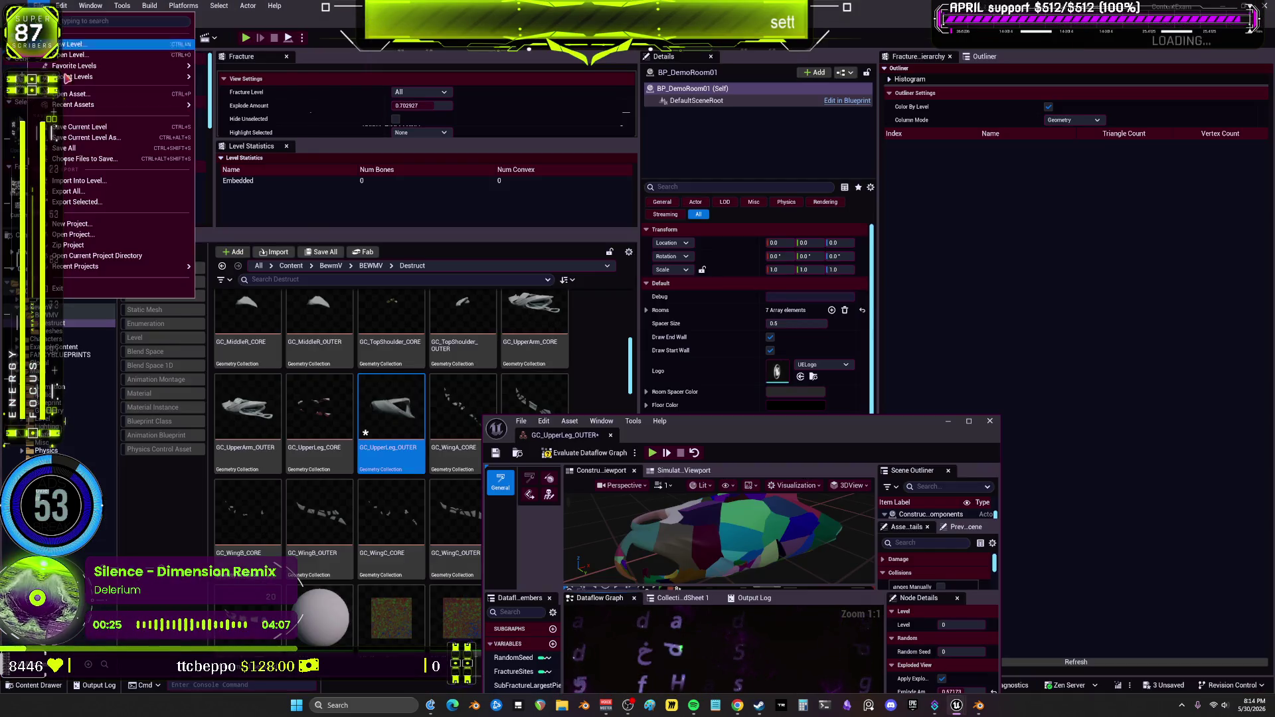
pyautogui.click(75, 148)
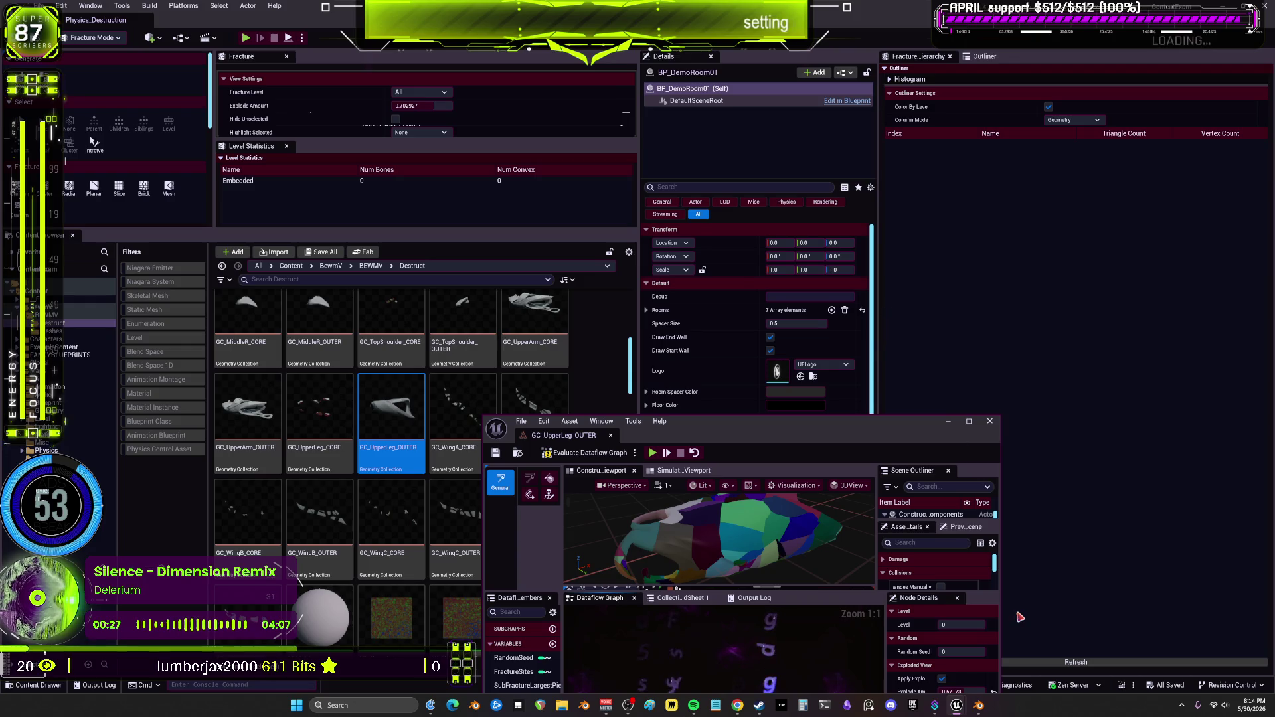
# - Switch to Blender and orbit the armor model to view its back and front
pyautogui.click(978, 707)
pyautogui.scroll(-3, 738, 350)
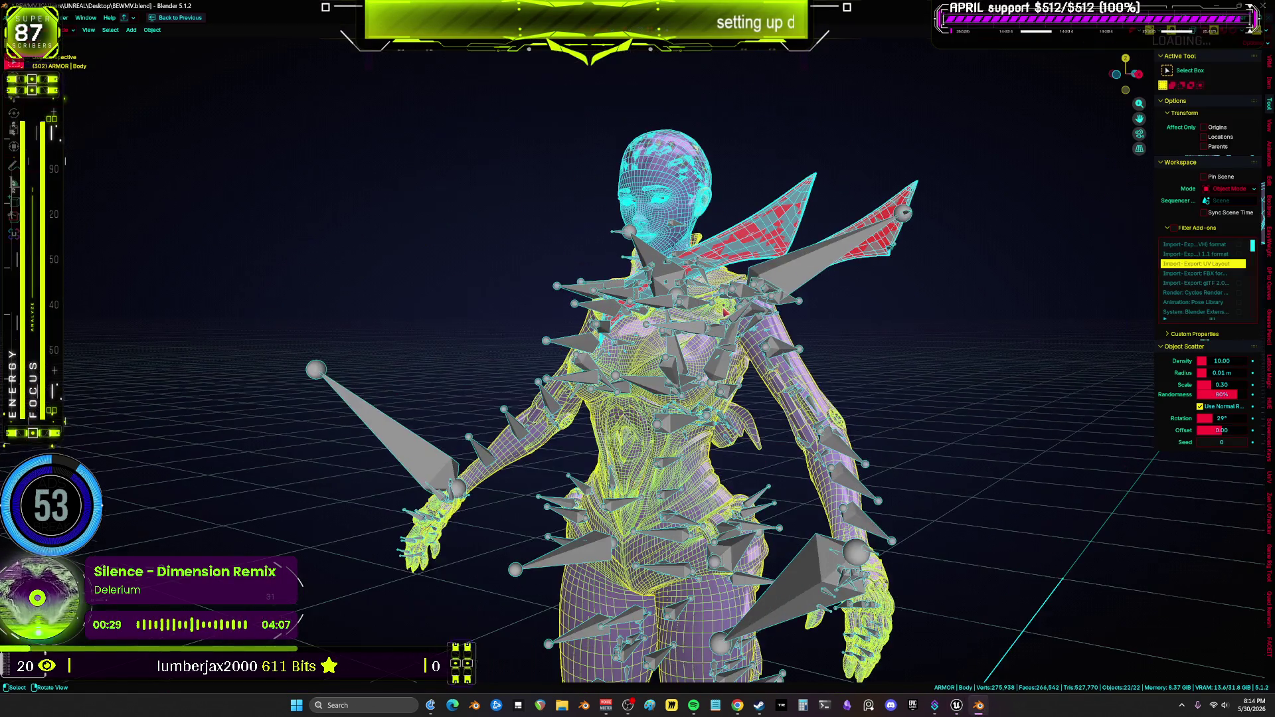
pyautogui.moveTo(737, 350)
pyautogui.mouseDown()
pyautogui.moveTo(587, 373)
pyautogui.moveTo(716, 138)
pyautogui.moveTo(664, 372)
pyautogui.mouseUp()
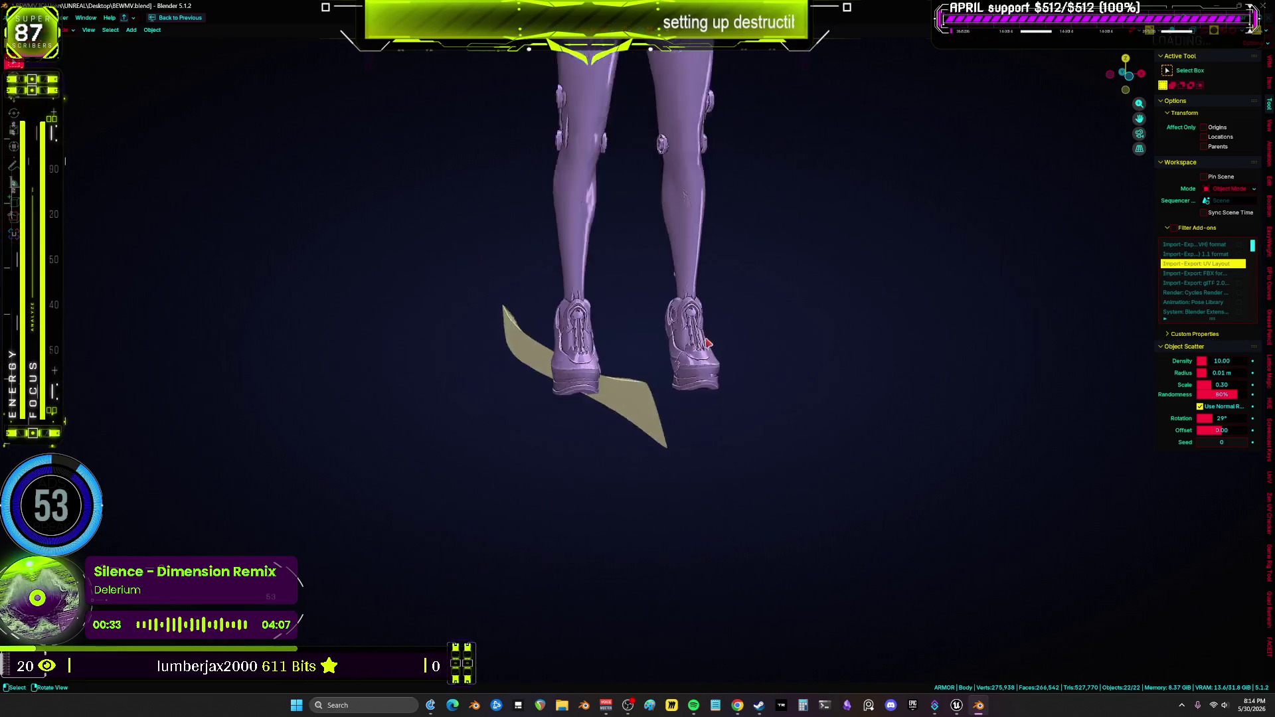
pyautogui.hotkey('shift', 'z')
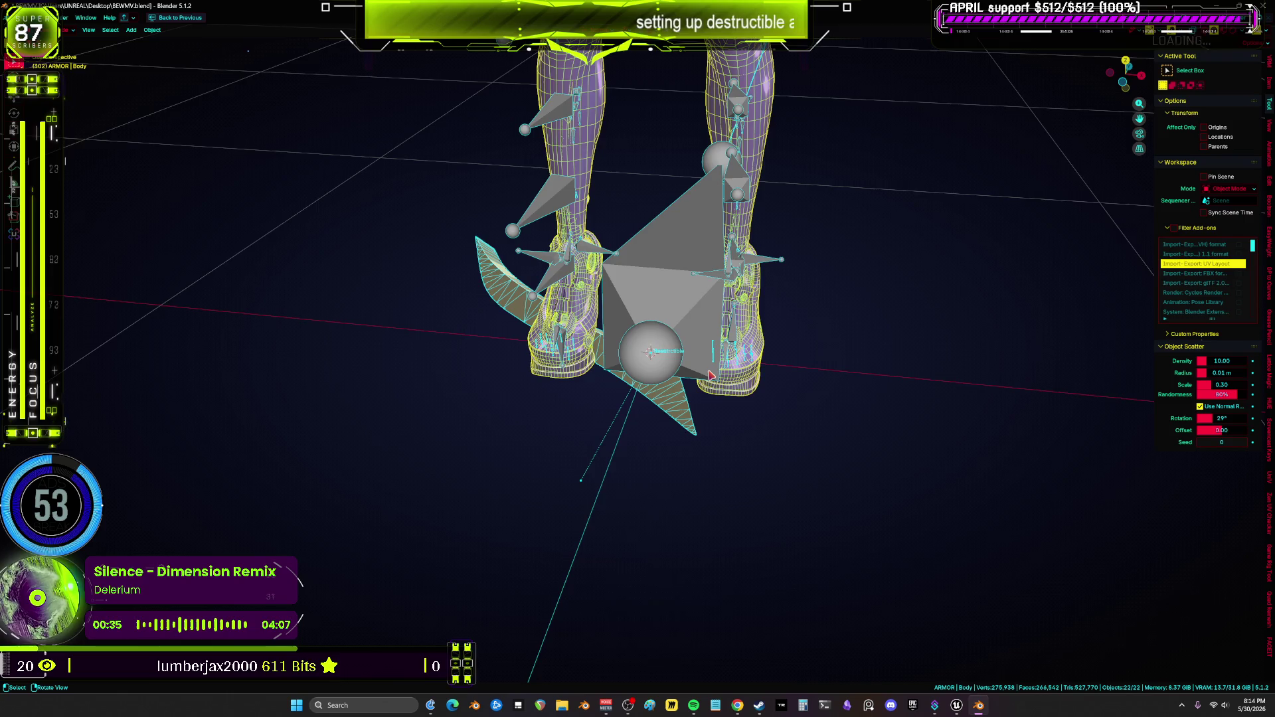
pyautogui.moveTo(711, 375)
pyautogui.mouseDown()
pyautogui.moveTo(341, 344)
pyautogui.moveTo(837, 353)
pyautogui.moveTo(168, 347)
pyautogui.moveTo(354, 351)
pyautogui.moveTo(533, 512)
pyautogui.moveTo(578, 432)
pyautogui.moveTo(674, 326)
pyautogui.moveTo(675, 361)
pyautogui.moveTo(688, 210)
pyautogui.moveTo(761, 440)
pyautogui.mouseUp()
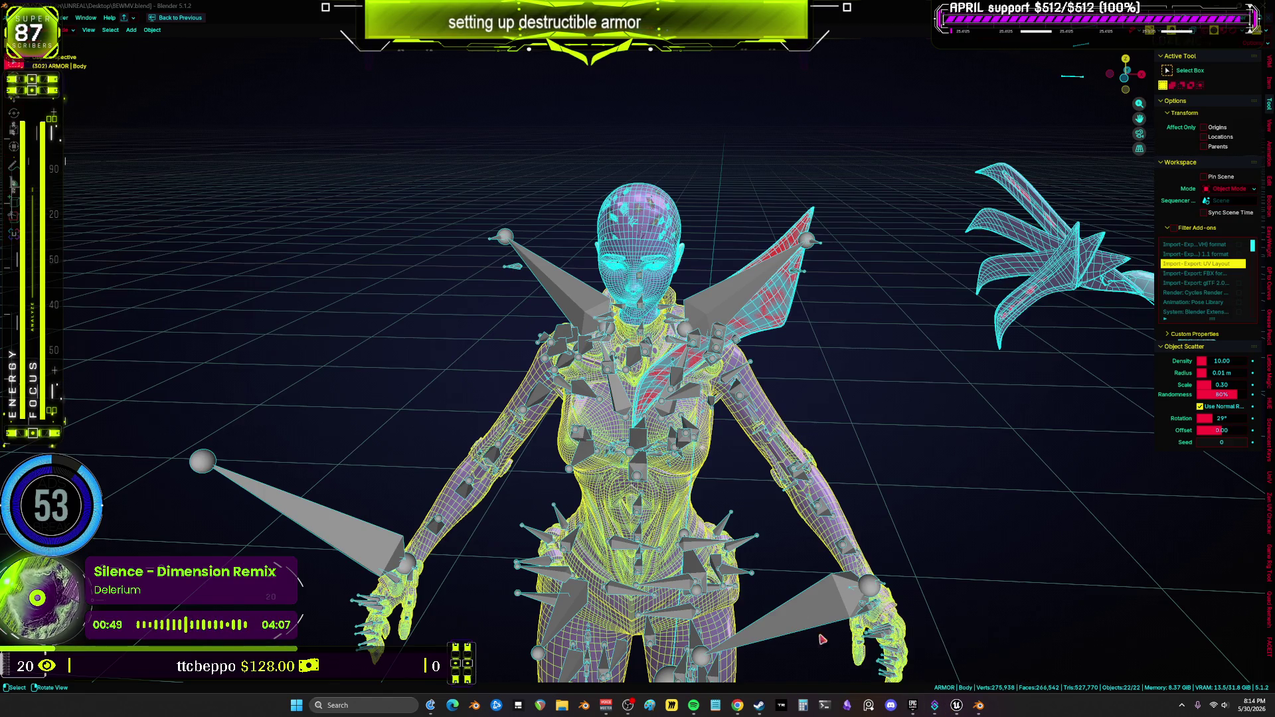
# - Return to Unreal and maximize the GC_UpperLeg_OUTER Dataflow editor
pyautogui.moveTo(957, 708)
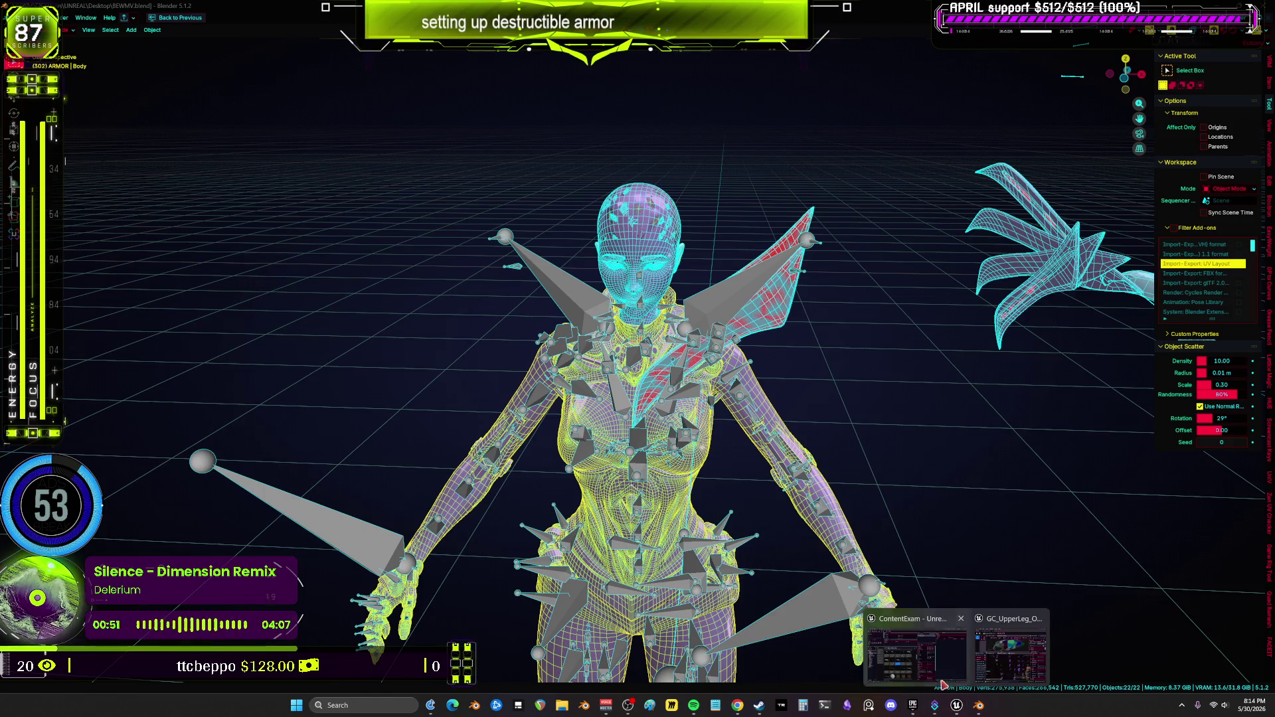
pyautogui.click(943, 682)
pyautogui.moveTo(767, 253); pyautogui.dragTo(764, 3)
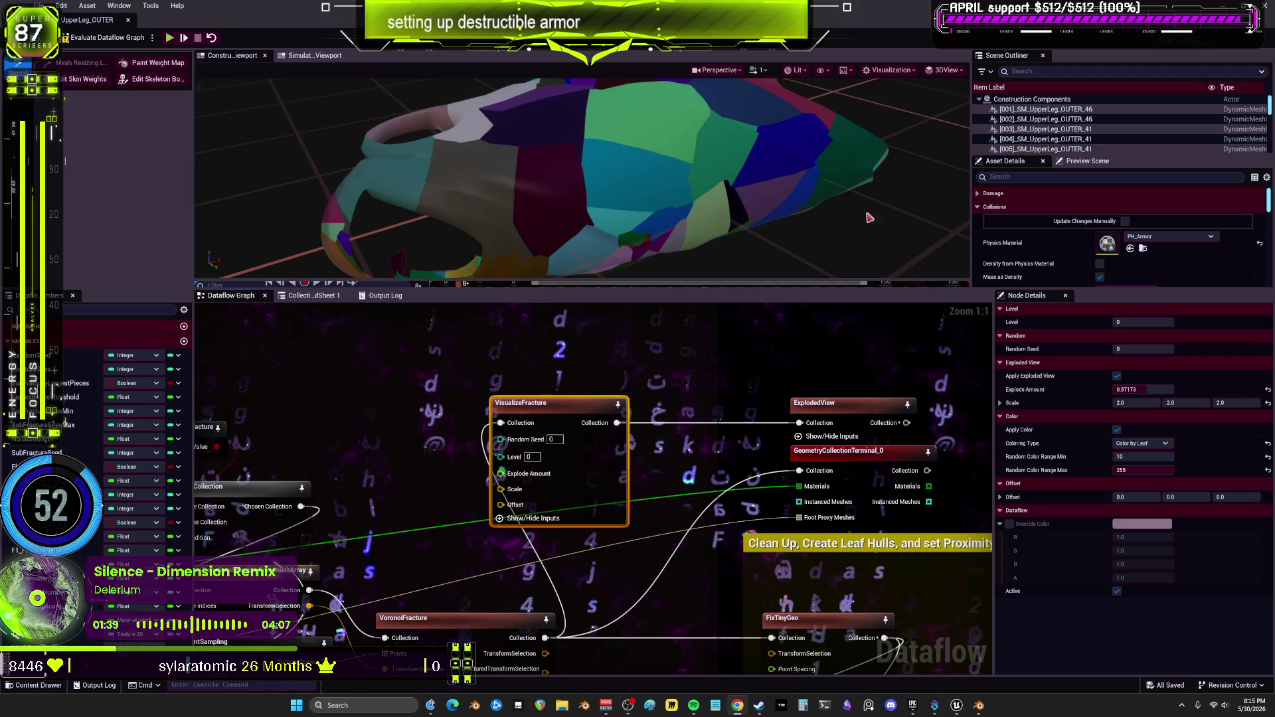
# - Shrink the Dataflow editor back to a floating window
pyautogui.press('super+Down')
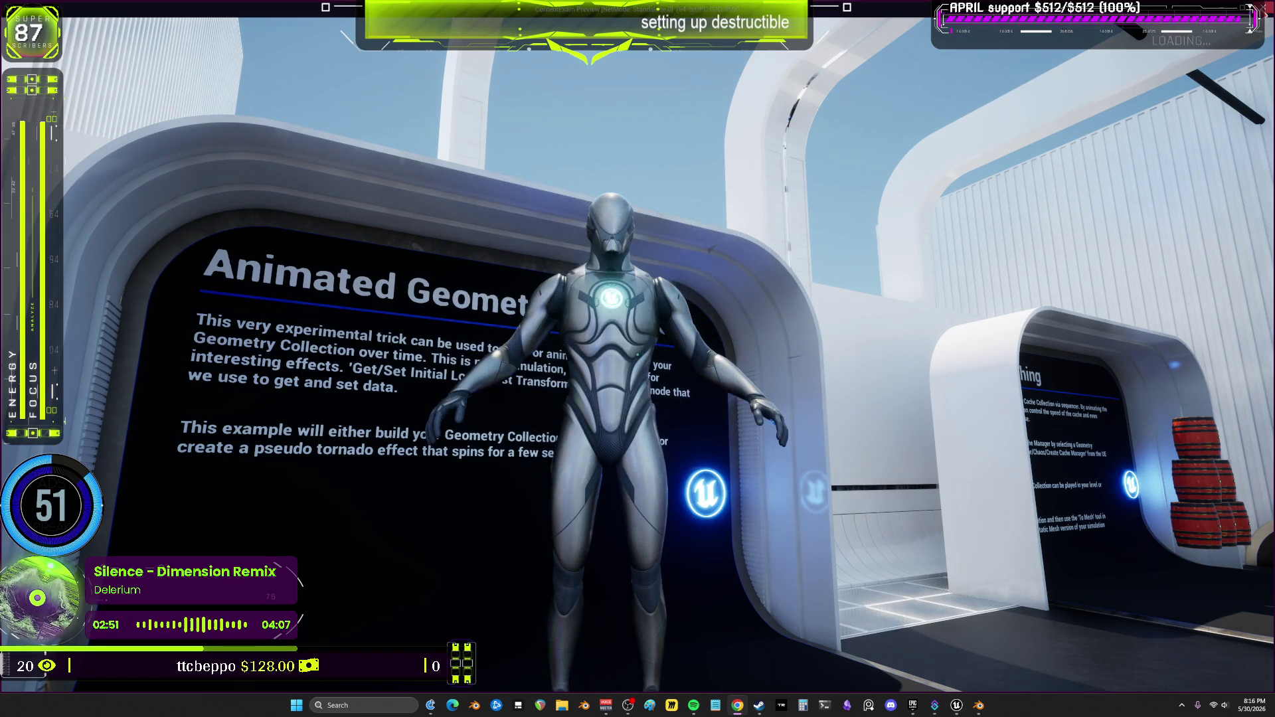
# - End the play session at the Animated Geometry Collection exhibit
pyautogui.press('Escape')
# - Maximize the Dataflow editor to full screen and zoom in on the variable nodes
pyautogui.click(874, 189)
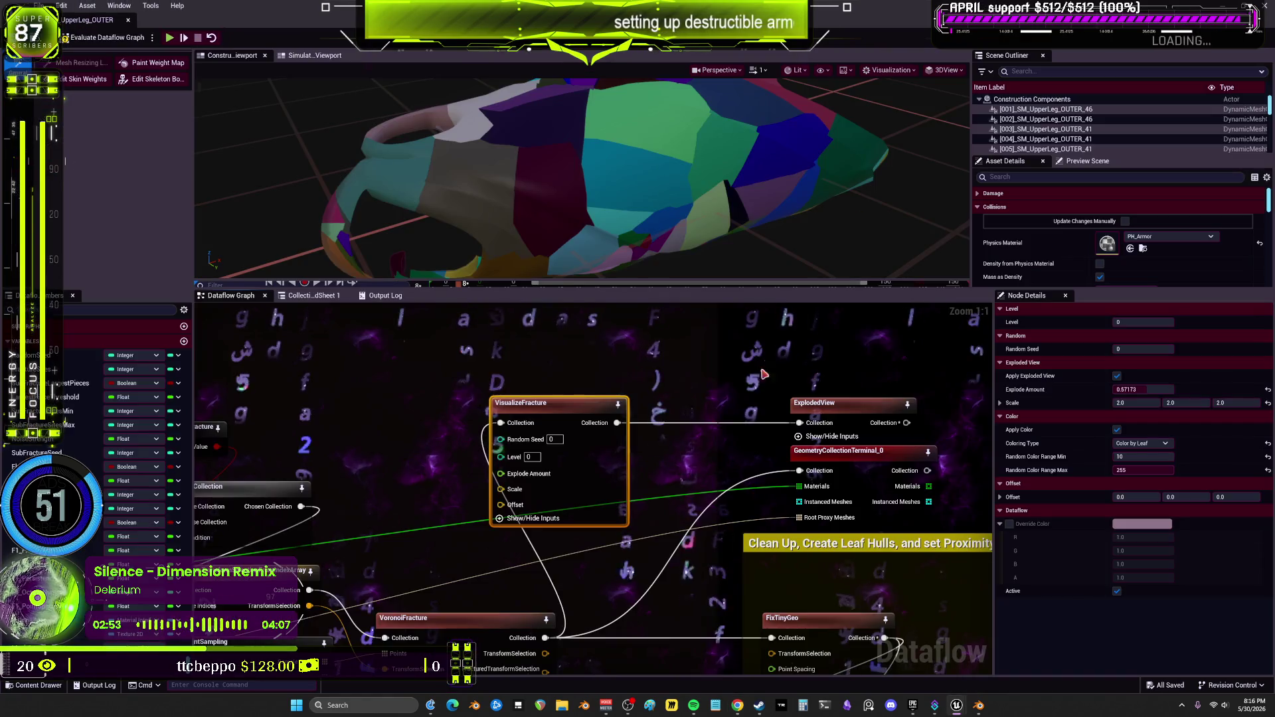
pyautogui.scroll(1, 643, 497)
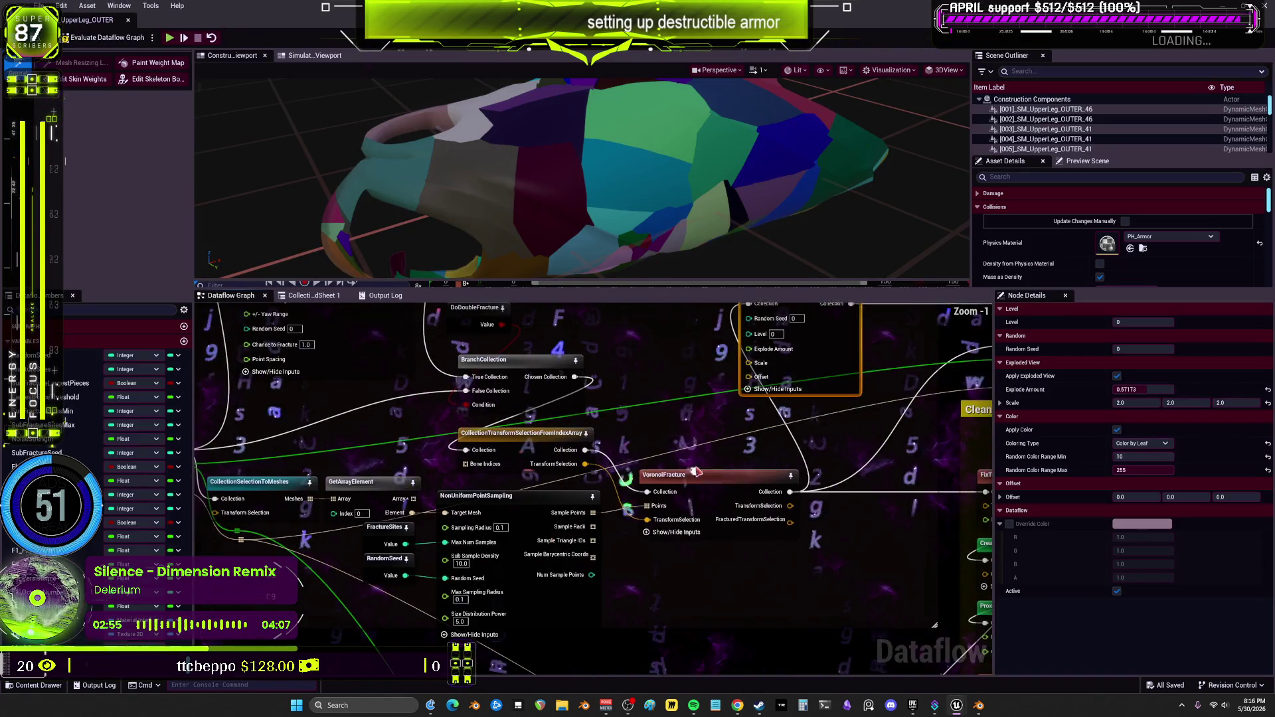
pyautogui.scroll(1, 542, 572)
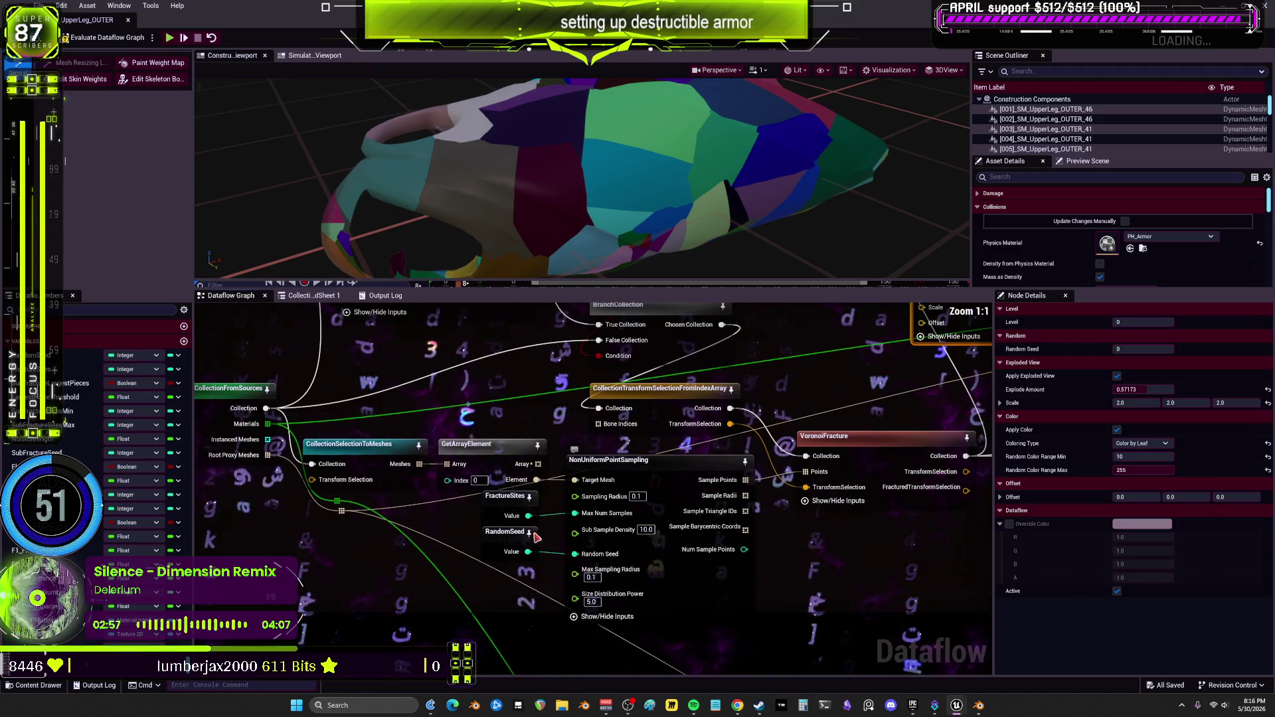
pyautogui.scroll(-4, 603, 608)
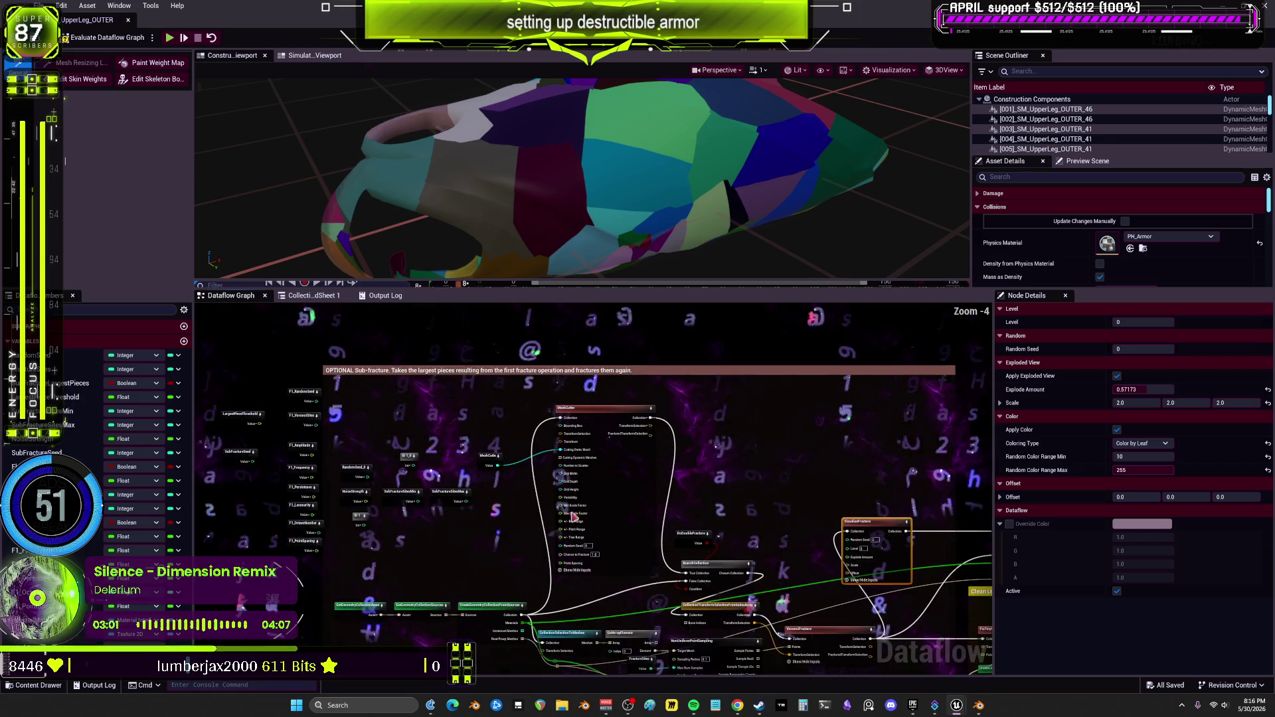
pyautogui.scroll(3, 443, 489)
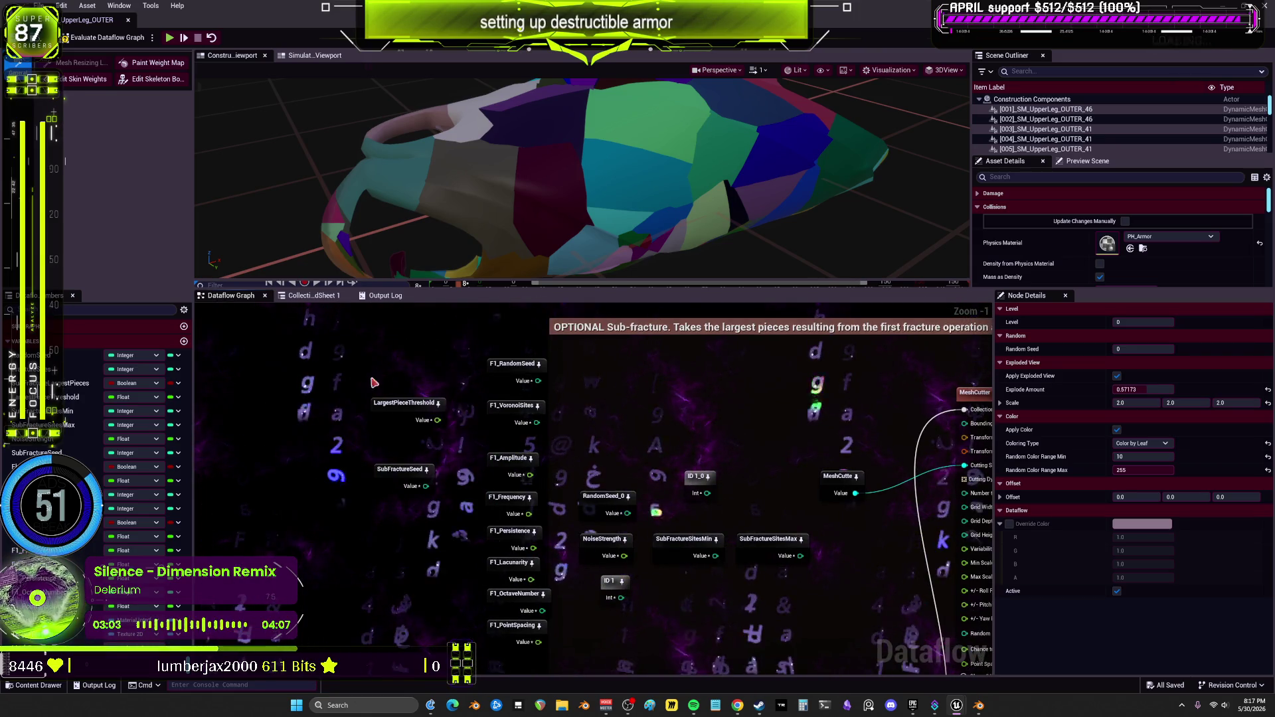
# - Move the green collection nodes to the top and the variable nodes up-left toward the fracture chain
pyautogui.moveTo(625, 662); pyautogui.dragTo(628, 658)
pyautogui.scroll(-2, 659, 472)
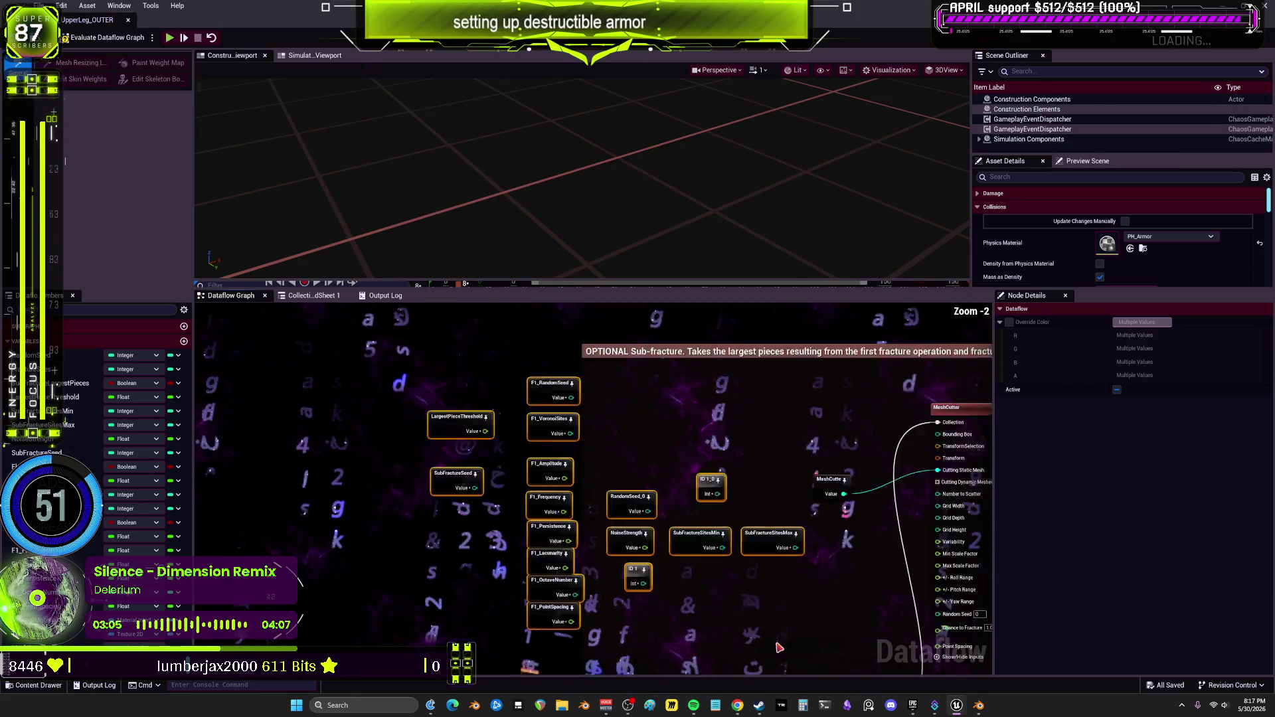
pyautogui.moveTo(625, 593); pyautogui.dragTo(604, 312)
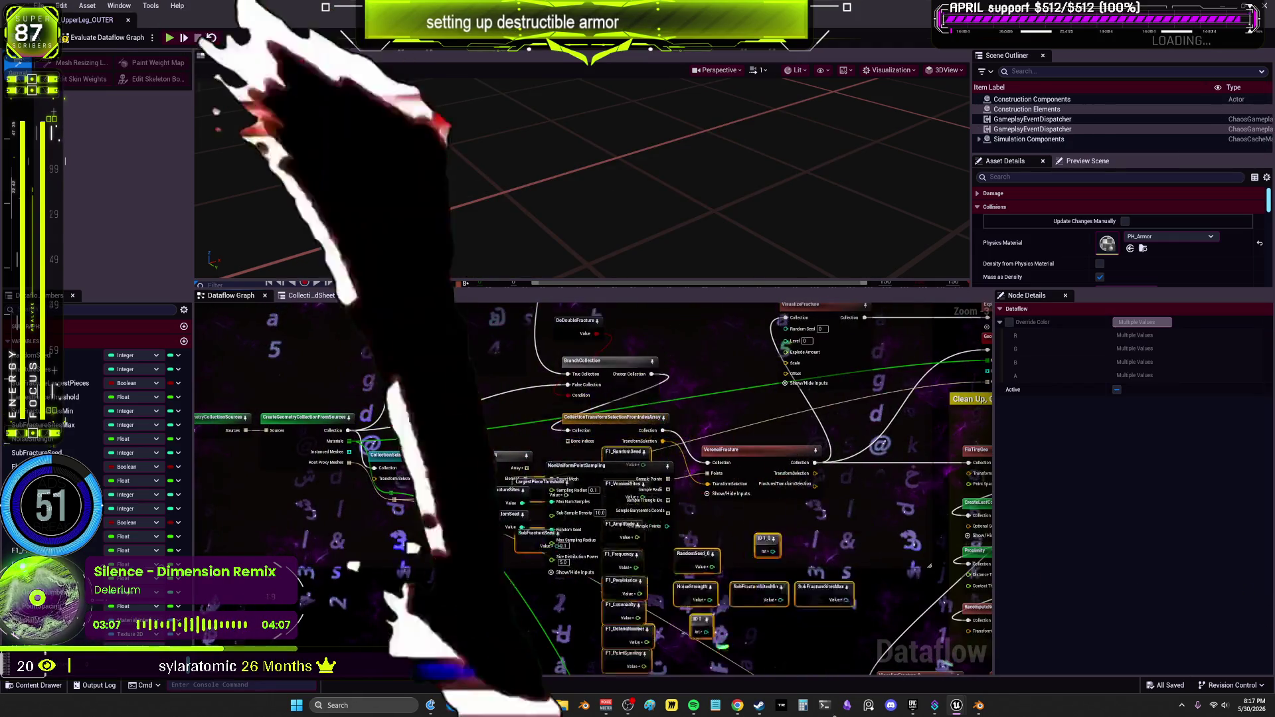
pyautogui.moveTo(576, 625); pyautogui.dragTo(491, 538)
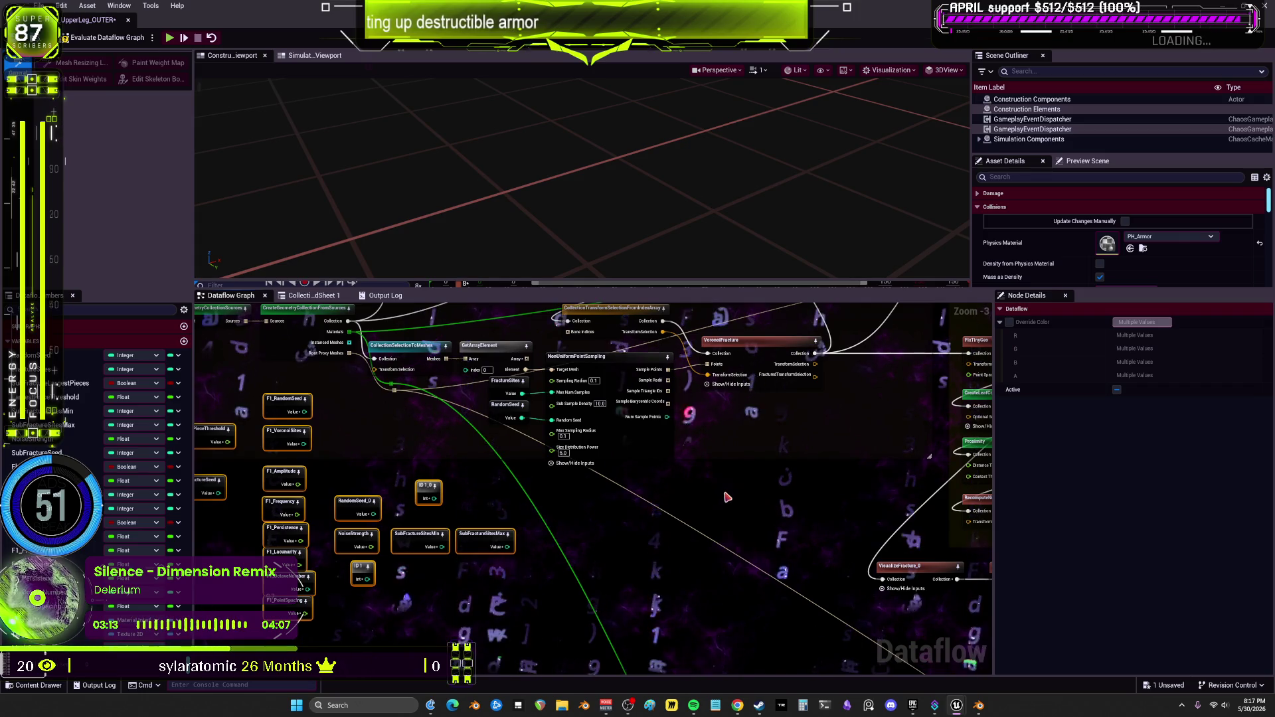
# - Move the ID 1_0 node and the SubFractureSitesMin/Max nodes higher in the graph
pyautogui.click(512, 398)
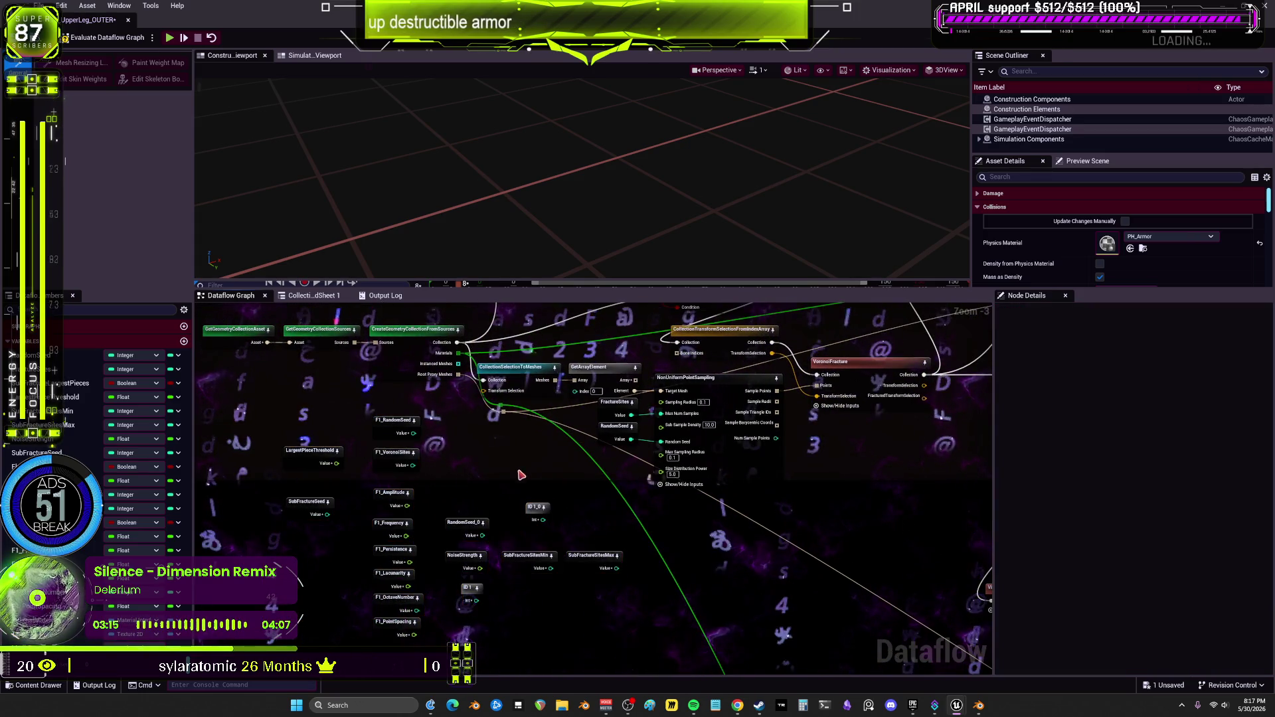
pyautogui.scroll(1, 512, 469)
pyautogui.moveTo(576, 585)
pyautogui.mouseDown()
pyautogui.moveTo(608, 565)
pyautogui.moveTo(604, 552)
pyautogui.mouseUp()
pyautogui.keyDown('ctrl'); pyautogui.click(548, 537); pyautogui.keyUp('ctrl')
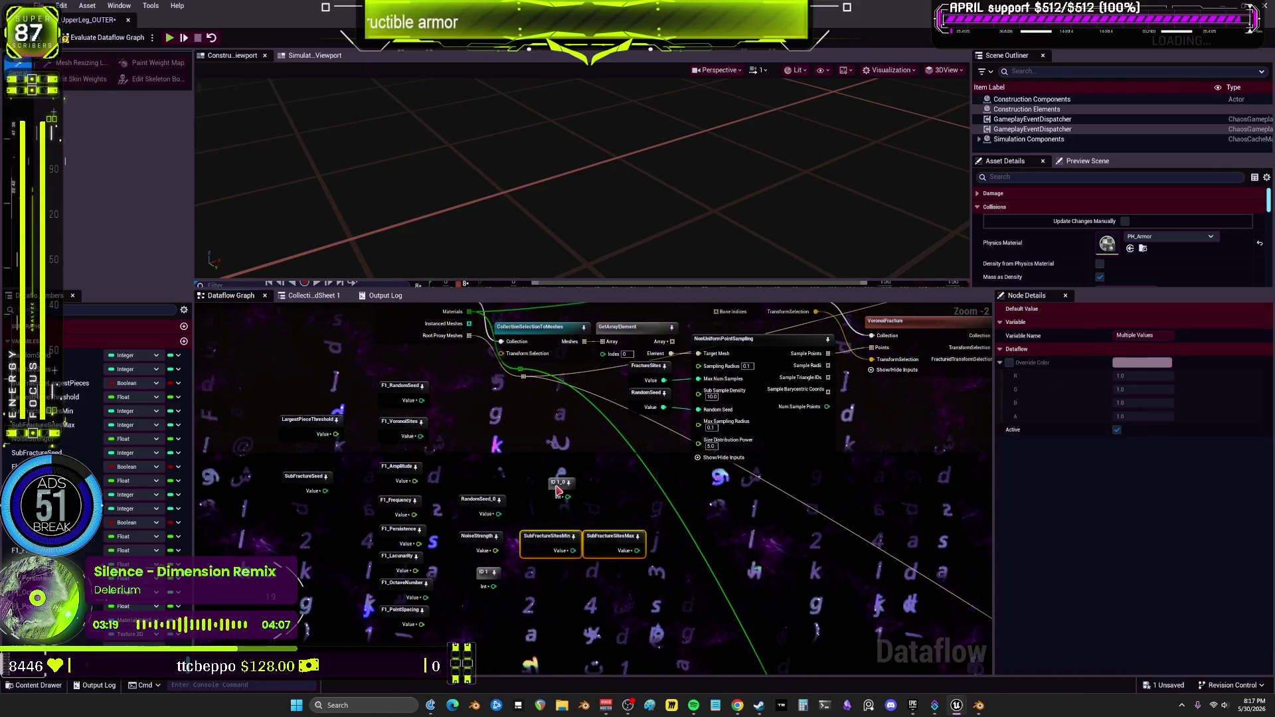
pyautogui.moveTo(558, 490); pyautogui.dragTo(490, 472)
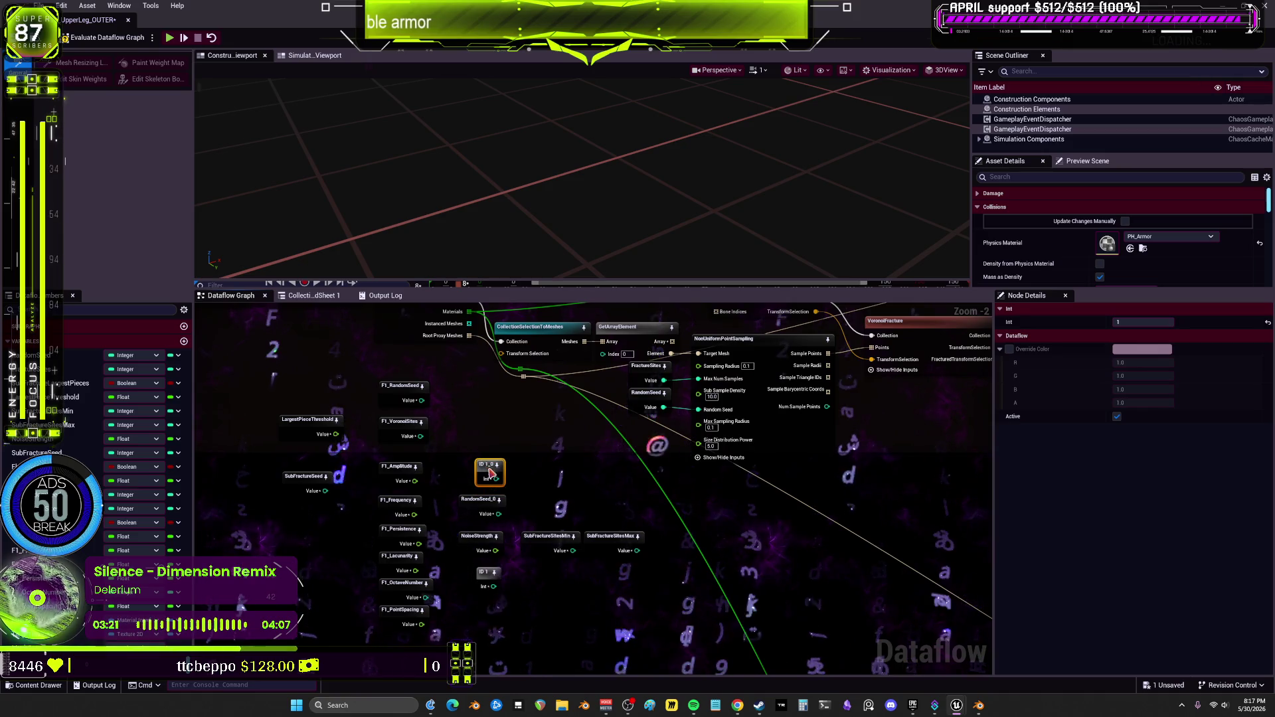
pyautogui.moveTo(576, 538); pyautogui.dragTo(577, 503)
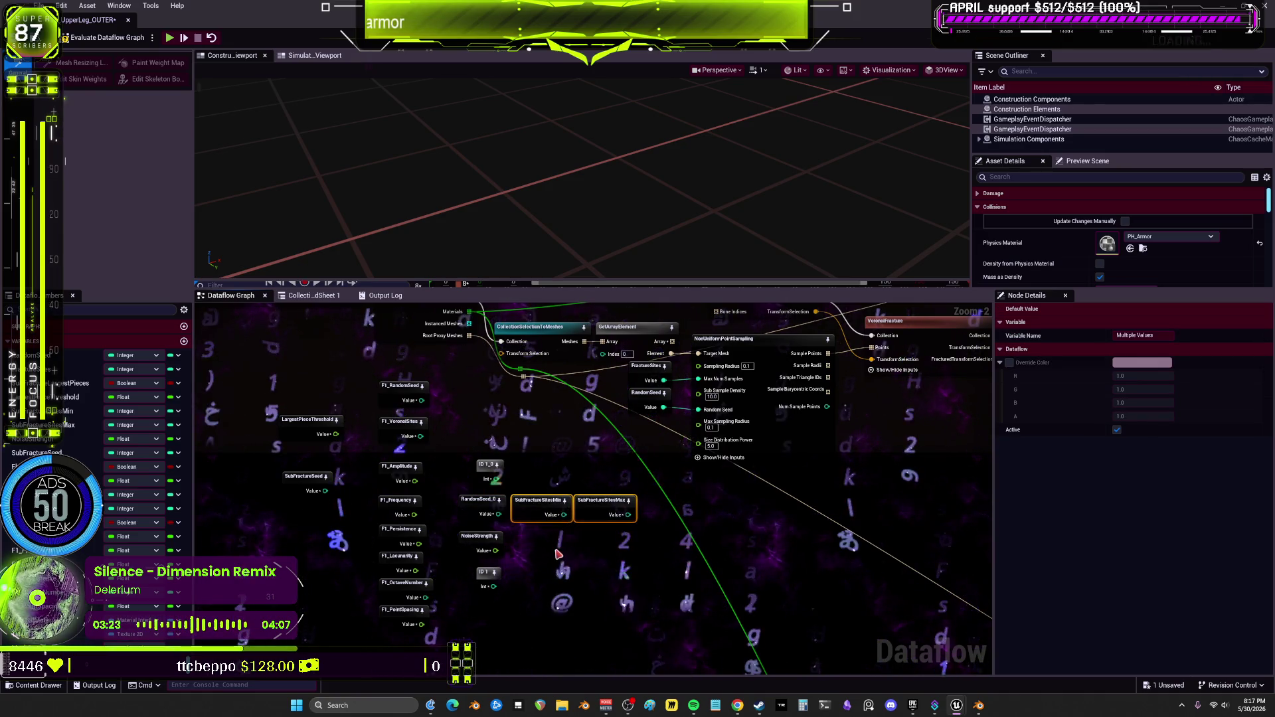
pyautogui.scroll(1, 518, 571)
pyautogui.moveTo(519, 572); pyautogui.dragTo(543, 589)
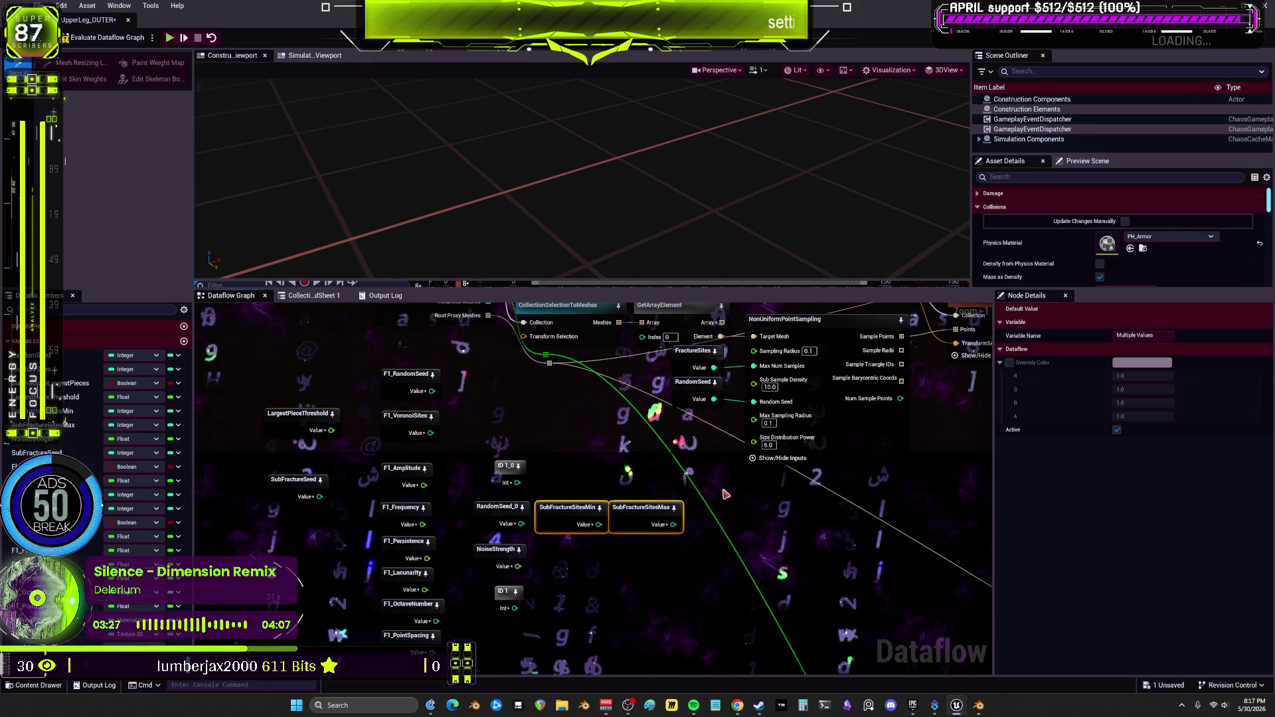
pyautogui.moveTo(748, 465); pyautogui.dragTo(736, 508)
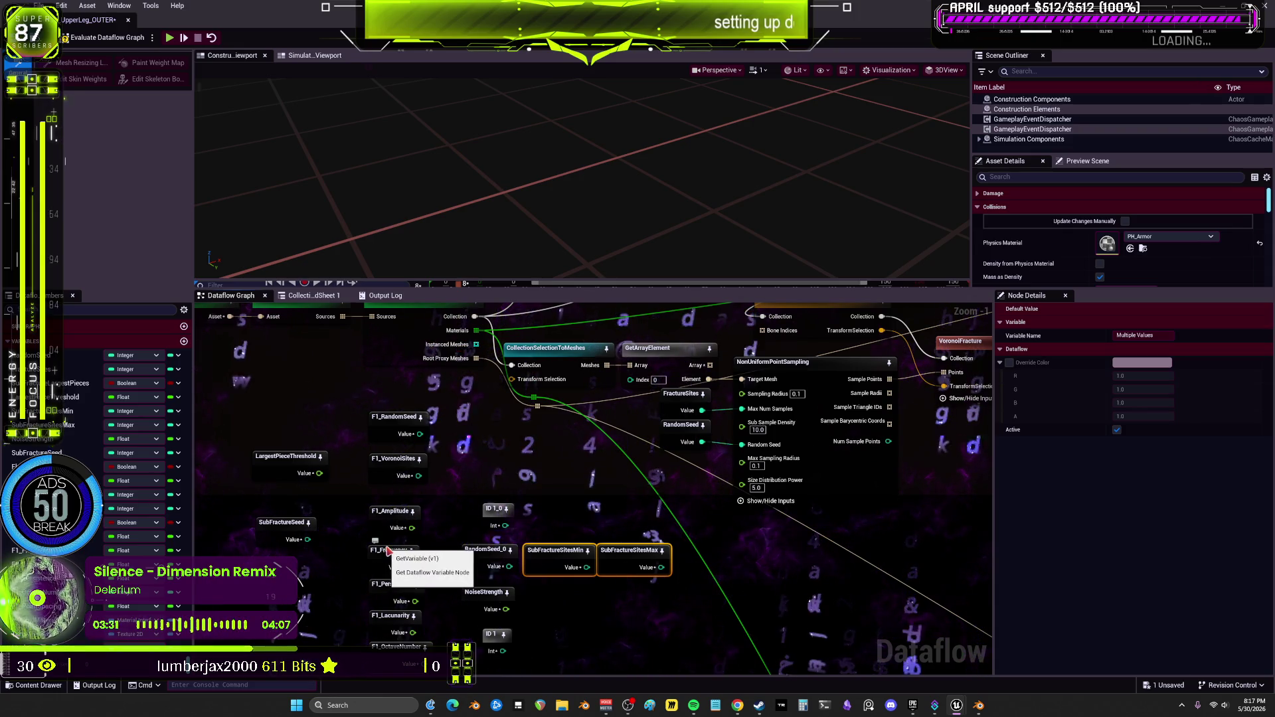
pyautogui.moveTo(589, 550); pyautogui.dragTo(606, 459)
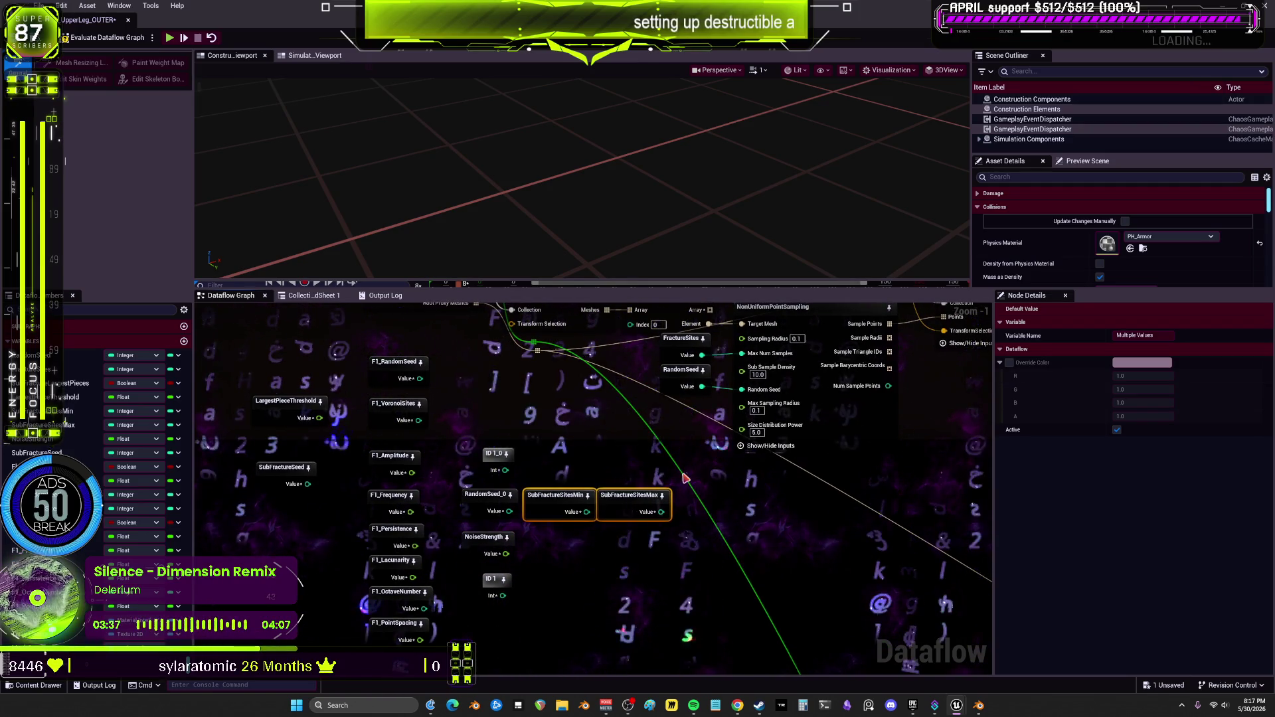
pyautogui.moveTo(498, 531); pyautogui.dragTo(499, 541)
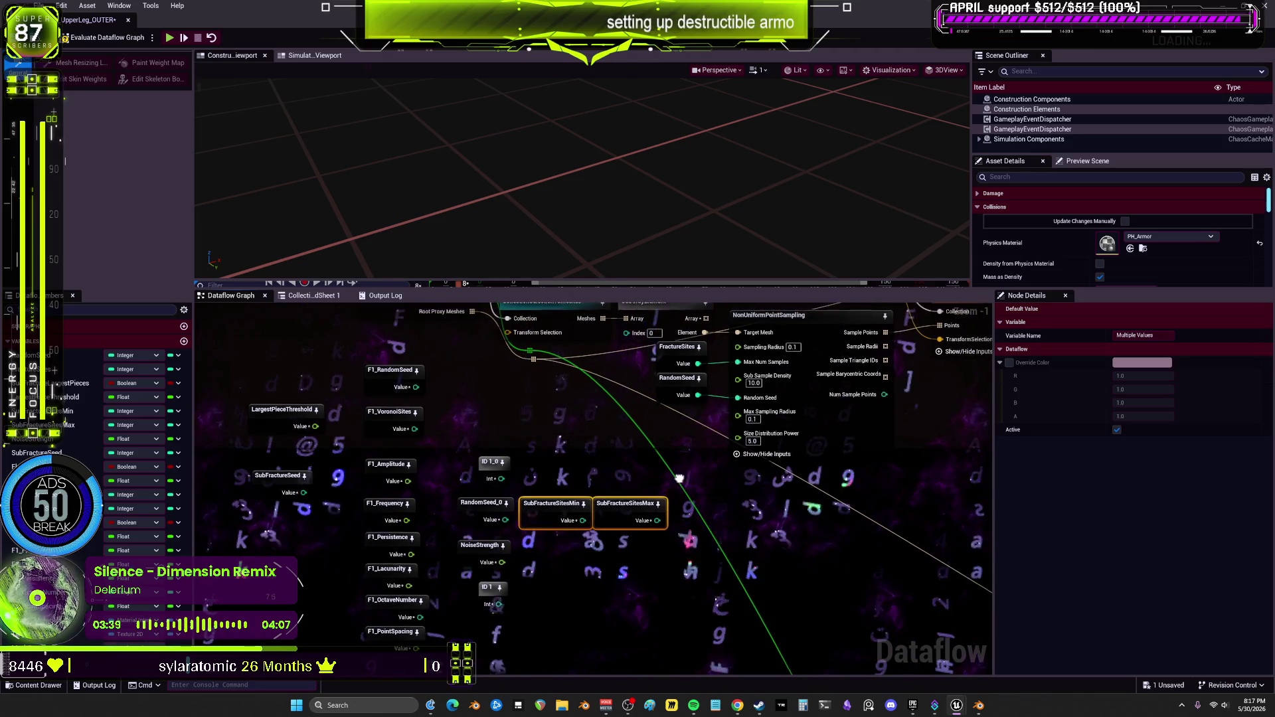
# - Stack F1_Amplitude through F1_PointSpacing higher in a compact column
pyautogui.moveTo(446, 656); pyautogui.dragTo(392, 501)
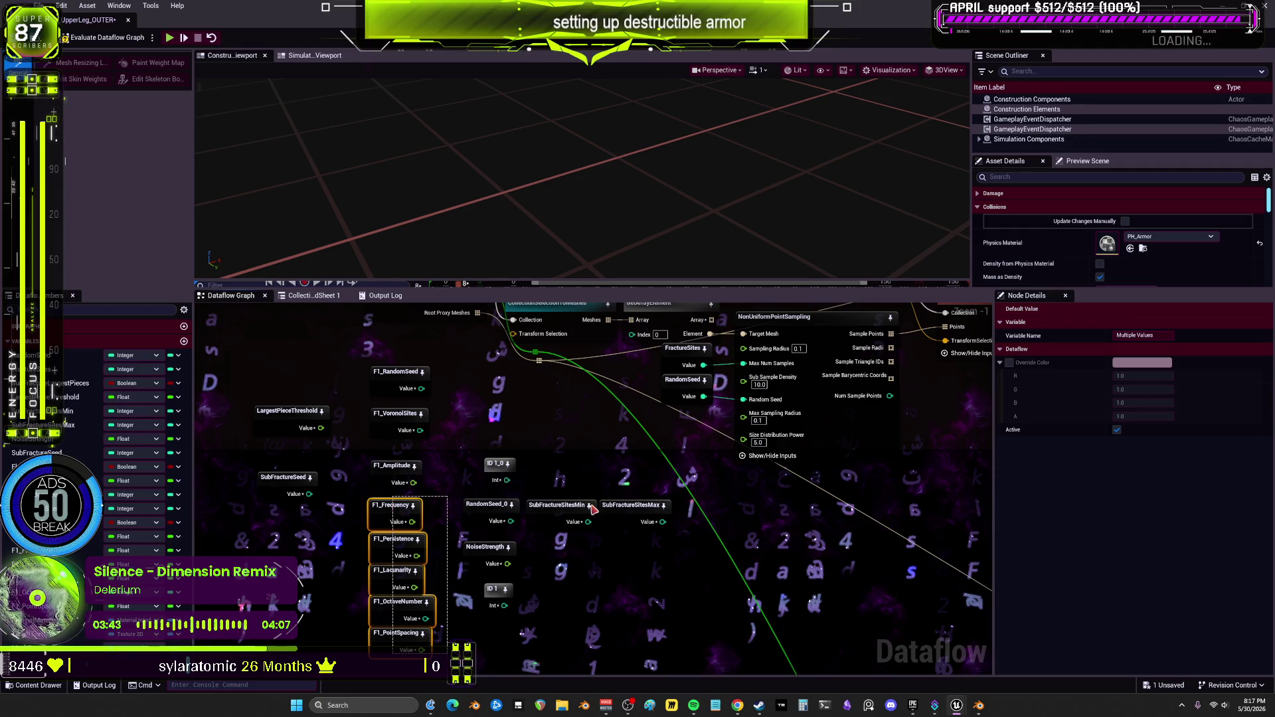
pyautogui.click(392, 506)
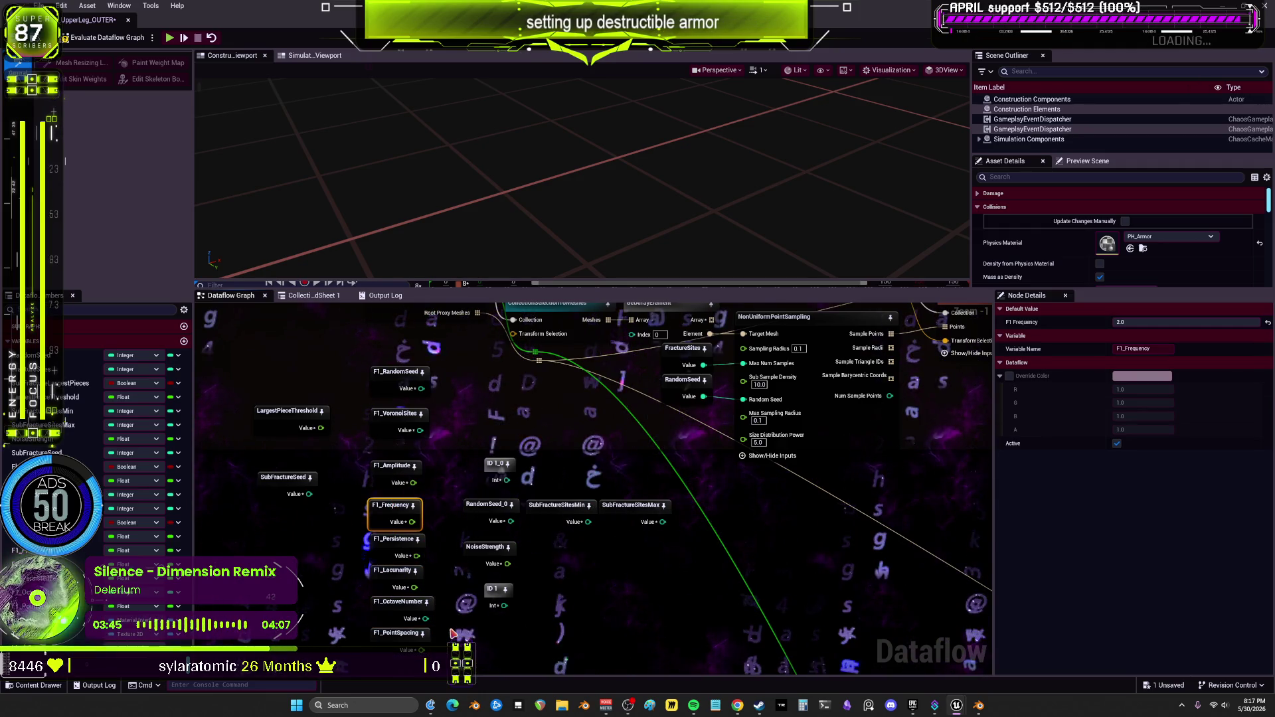
pyautogui.moveTo(452, 634)
pyautogui.mouseDown()
pyautogui.moveTo(368, 497)
pyautogui.moveTo(389, 511)
pyautogui.moveTo(387, 454)
pyautogui.mouseUp()
pyautogui.keyDown('ctrl'); pyautogui.click(388, 478); pyautogui.keyUp('ctrl')
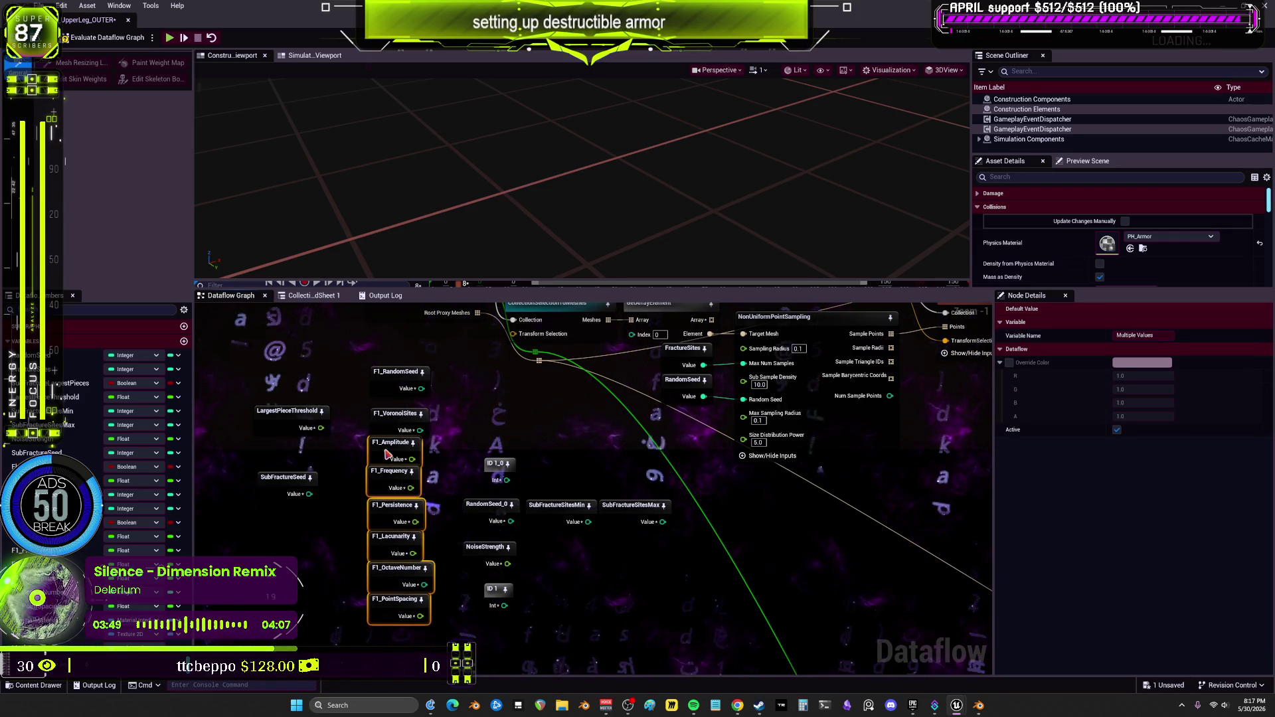
# - Pan the graph over to the Proximity and leaf hull nodes
pyautogui.moveTo(464, 411); pyautogui.dragTo(461, 421)
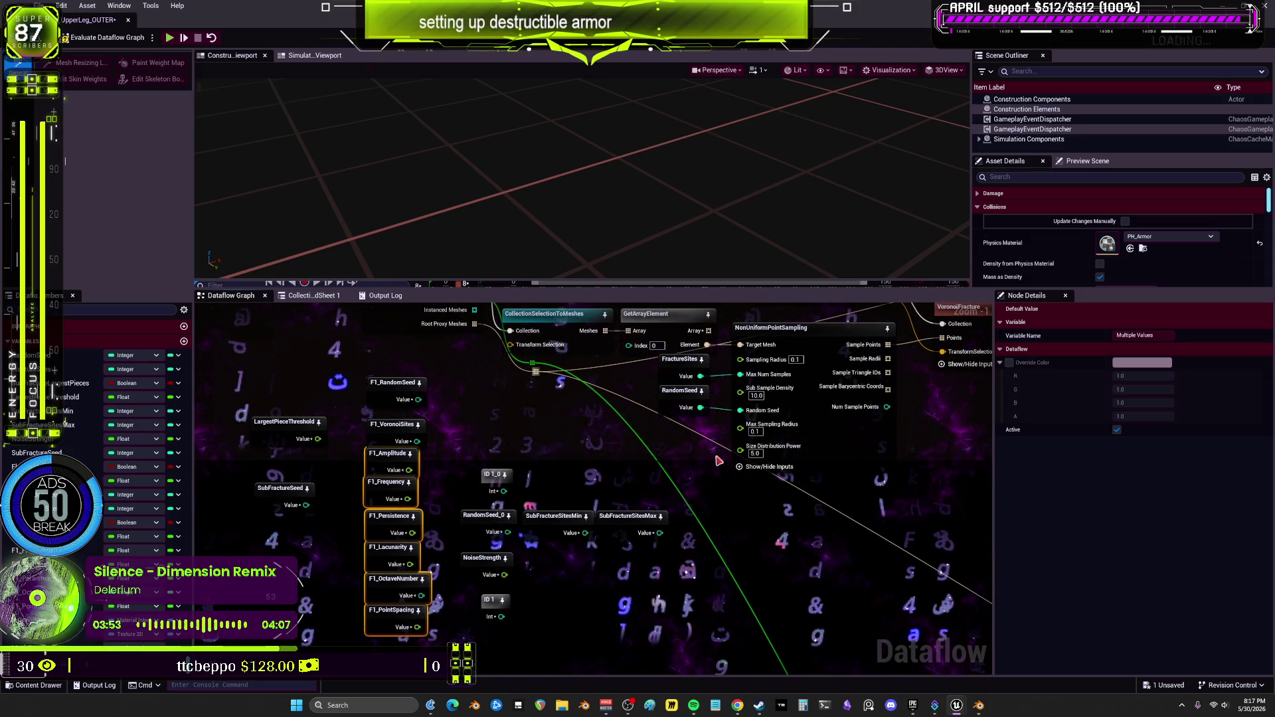
pyautogui.scroll(-1, 719, 460)
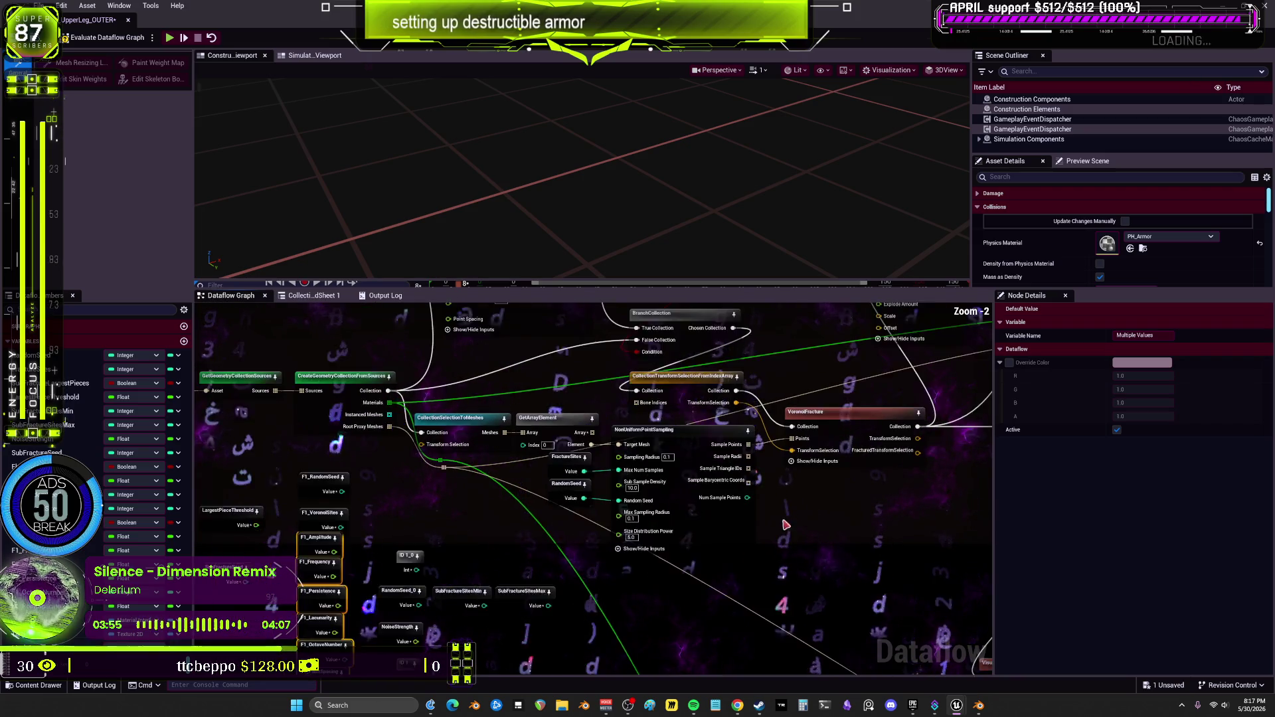
pyautogui.moveTo(786, 524); pyautogui.dragTo(507, 562)
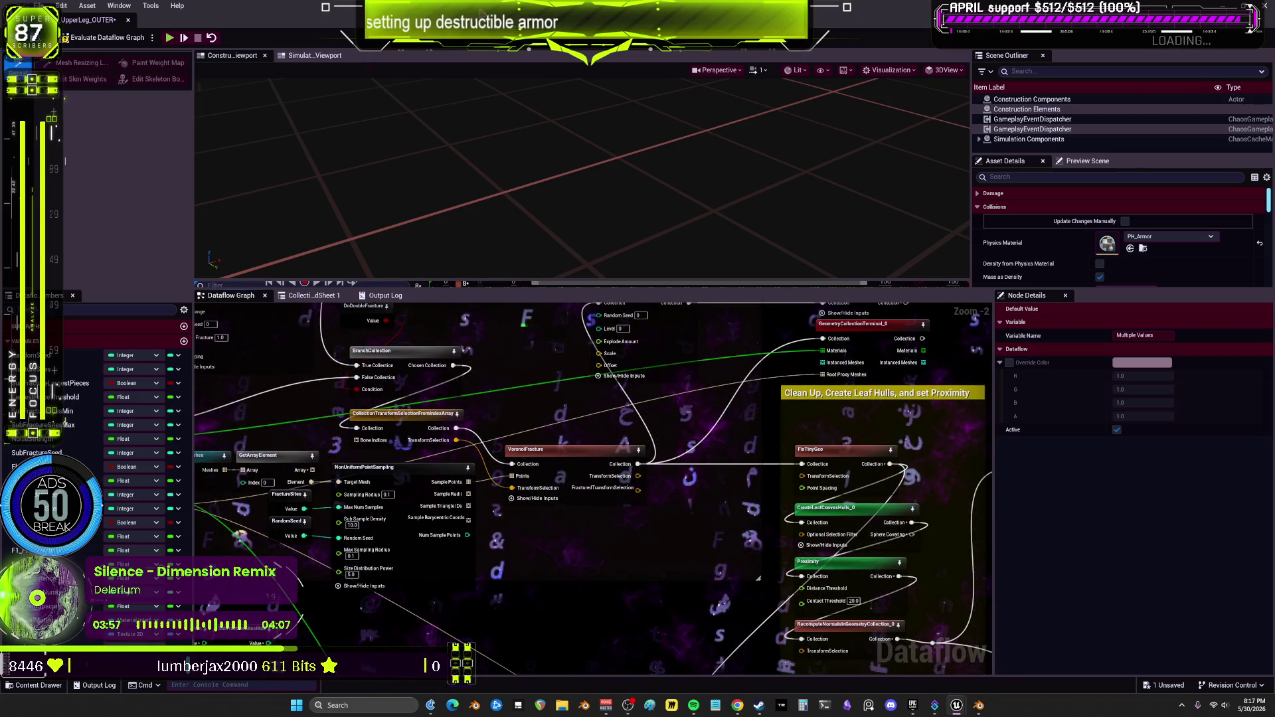
# - Restore the Dataflow editor from full screen and open Viewport 1 from Window > Viewports
pyautogui.press('super+Down')
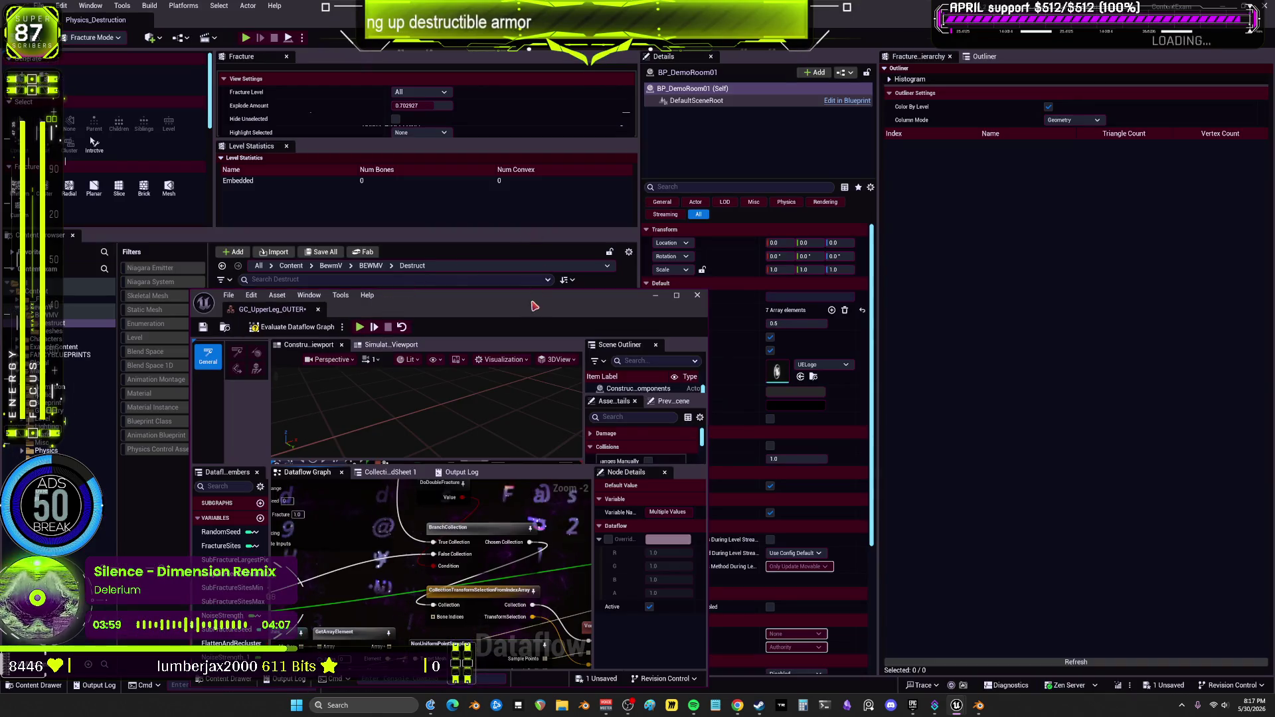
pyautogui.moveTo(533, 306); pyautogui.dragTo(733, 494)
pyautogui.click(90, 6)
pyautogui.moveTo(163, 117)
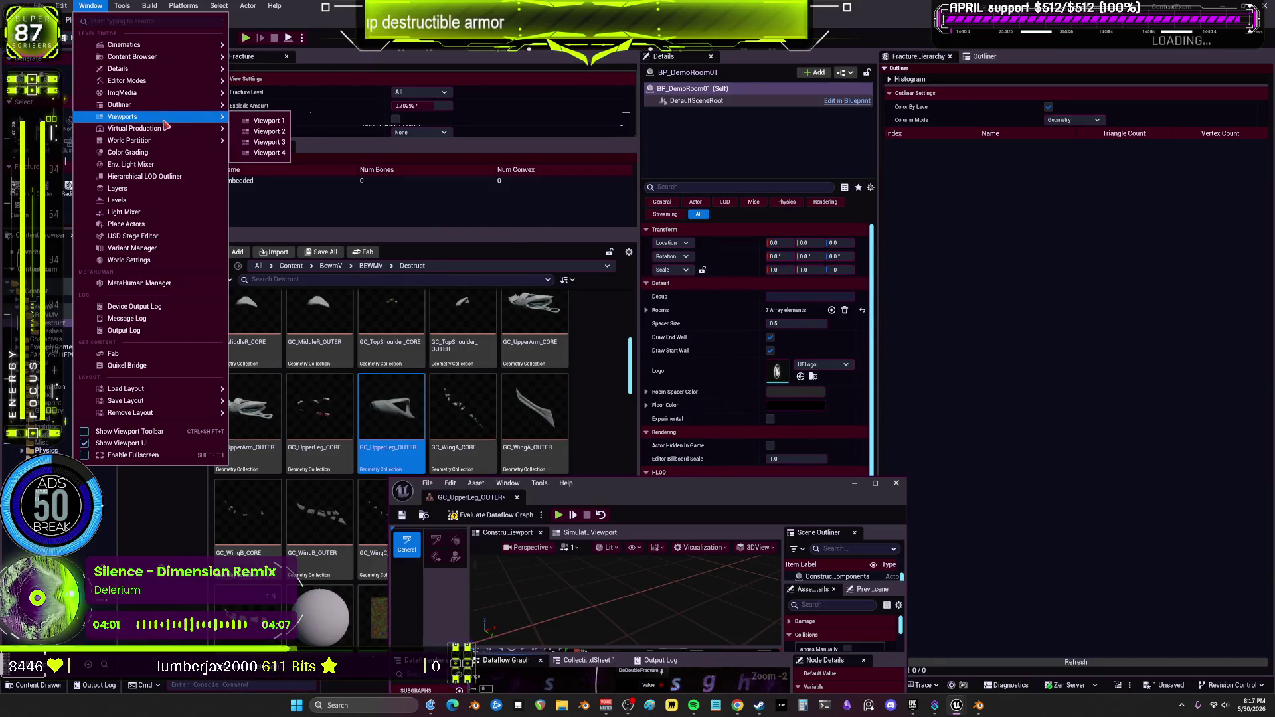
pyautogui.click(269, 121)
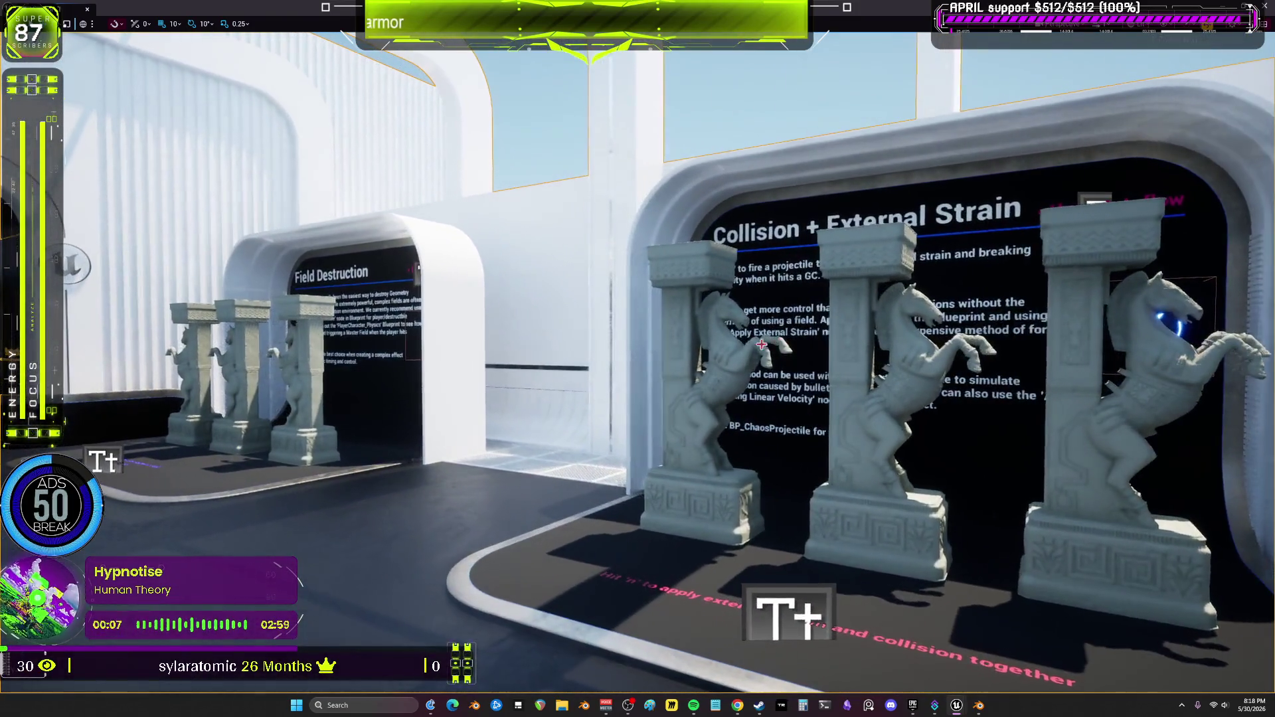
# - Shoot the horse statue in play mode, end the session, and switch to Selection mode
pyautogui.click(761, 345)
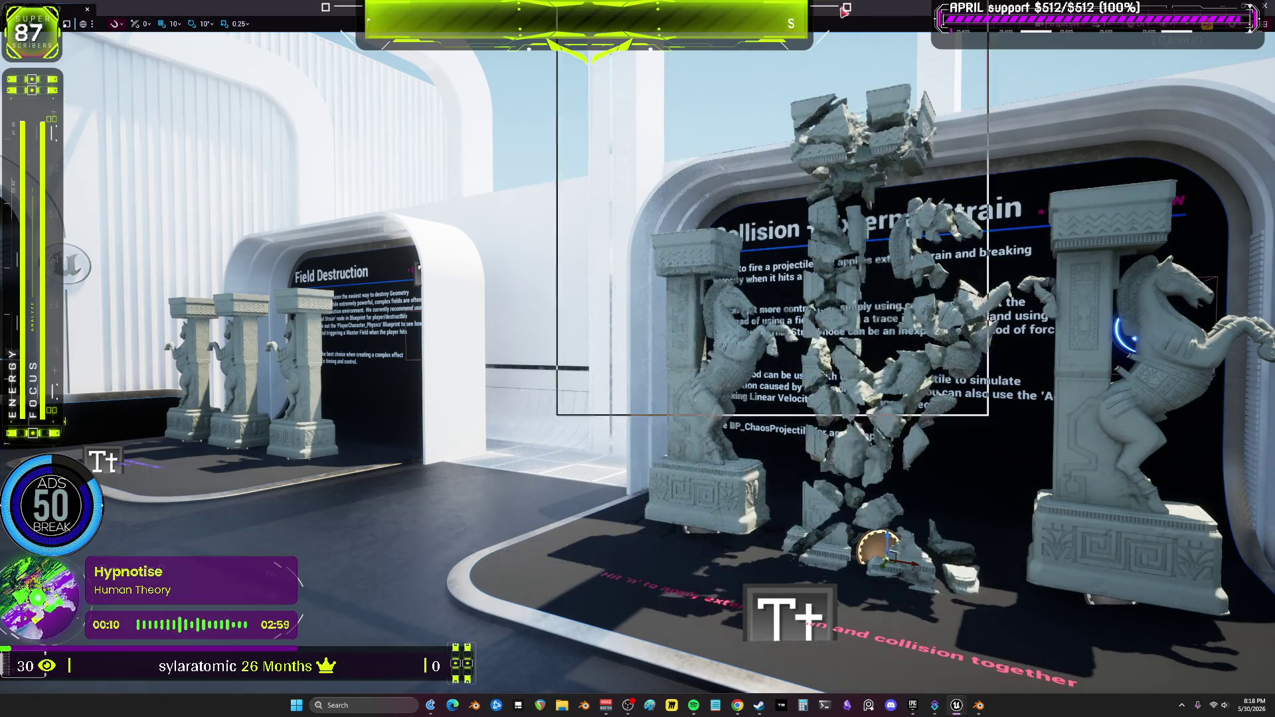
pyautogui.press('Escape')
pyautogui.click(117, 38)
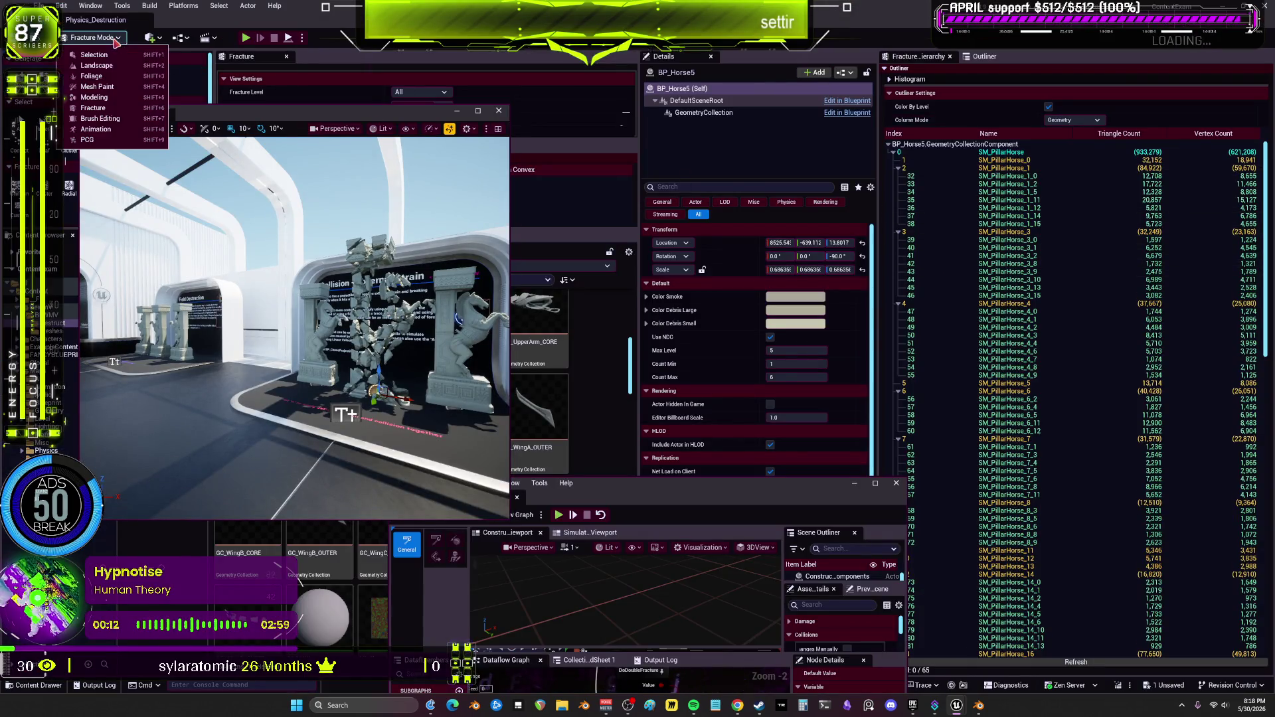
pyautogui.click(122, 55)
# - Open the BP_Horse Blueprint and inspect its GeometryCollection component's rest collection
pyautogui.scroll(-10, 1138, 276)
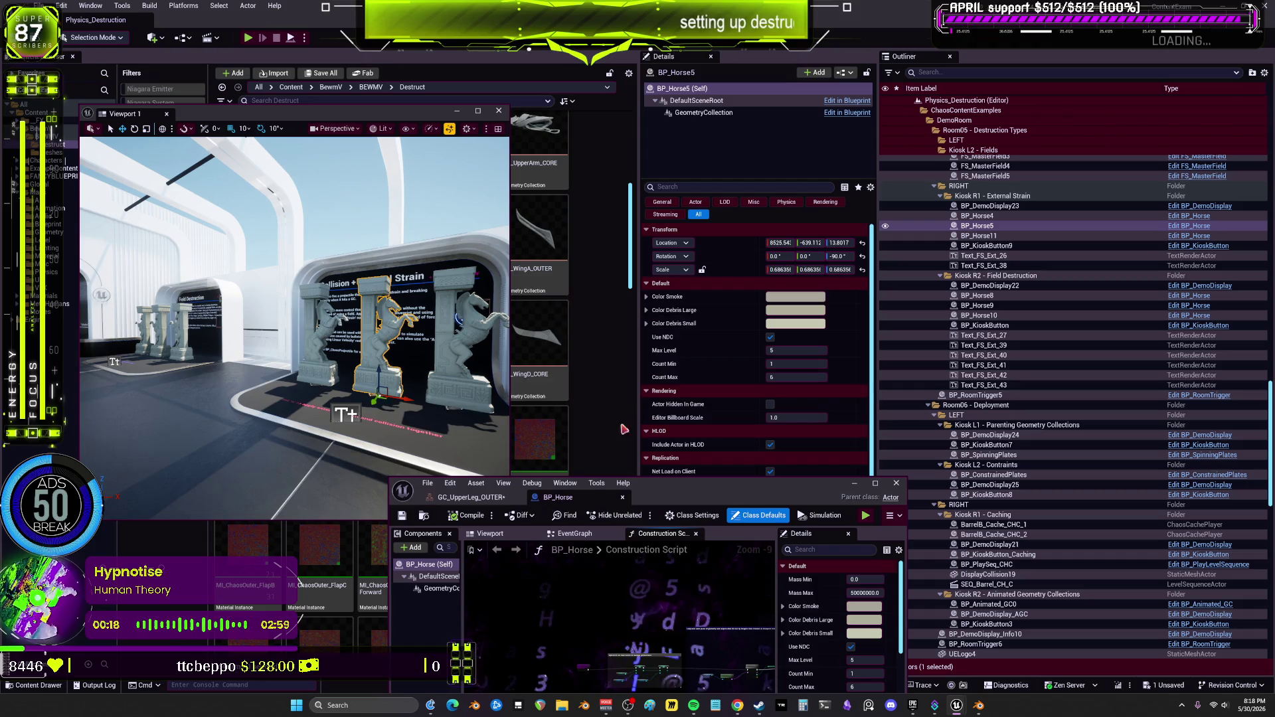
pyautogui.doubleClick(691, 487)
pyautogui.click(63, 111)
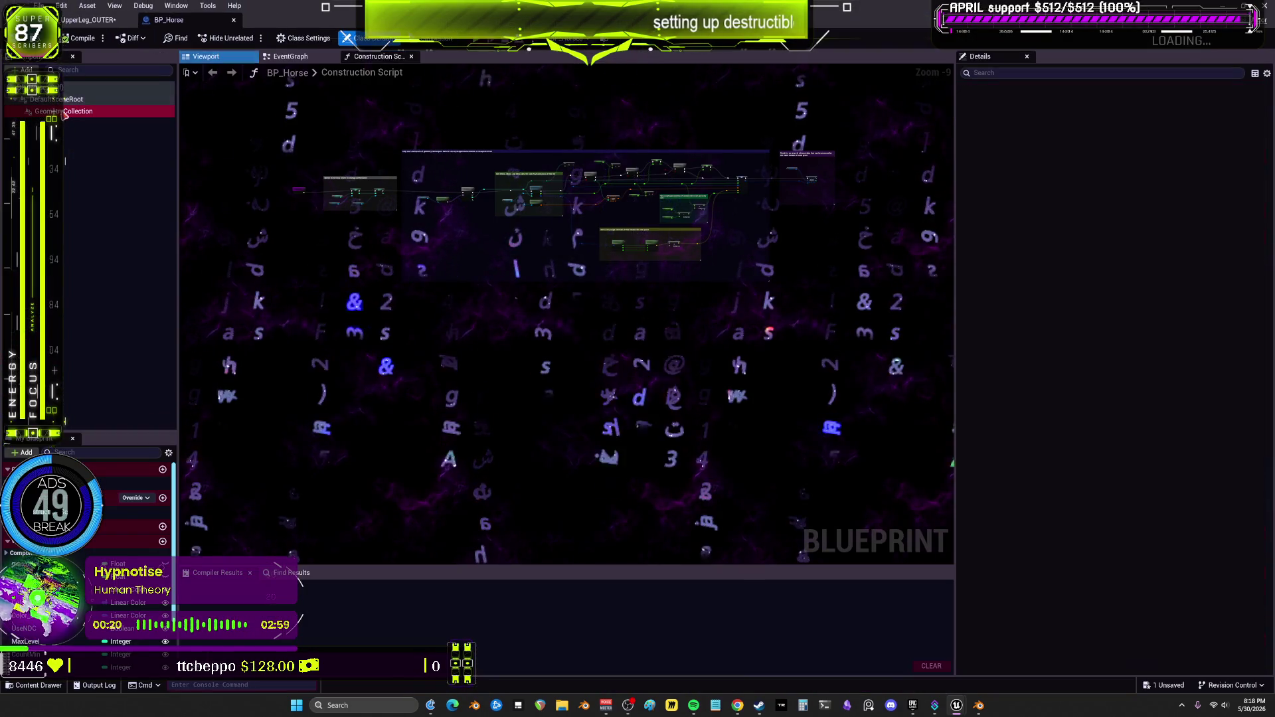
pyautogui.scroll(-15, 1066, 342)
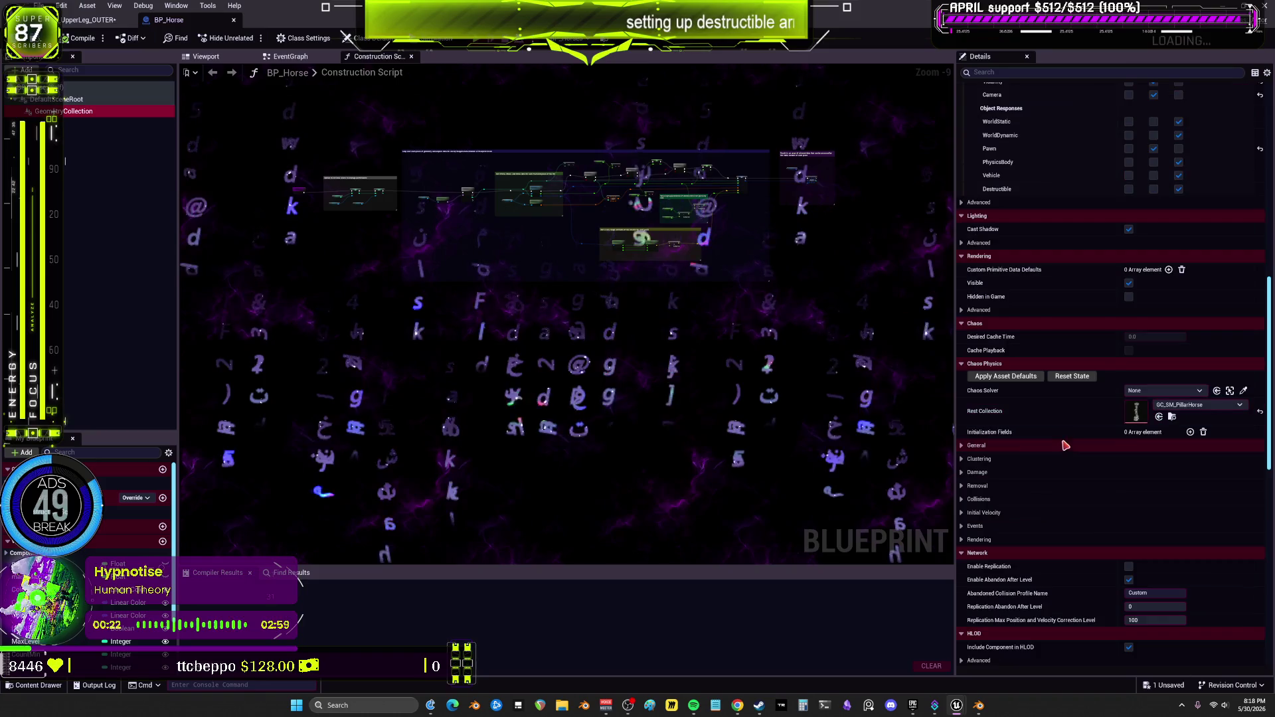
# - Open GC_SM_PillarHorse and inspect where UniformFracture_4 and SubFractureLargestPieces feed its Branch nodes
pyautogui.doubleClick(1136, 413)
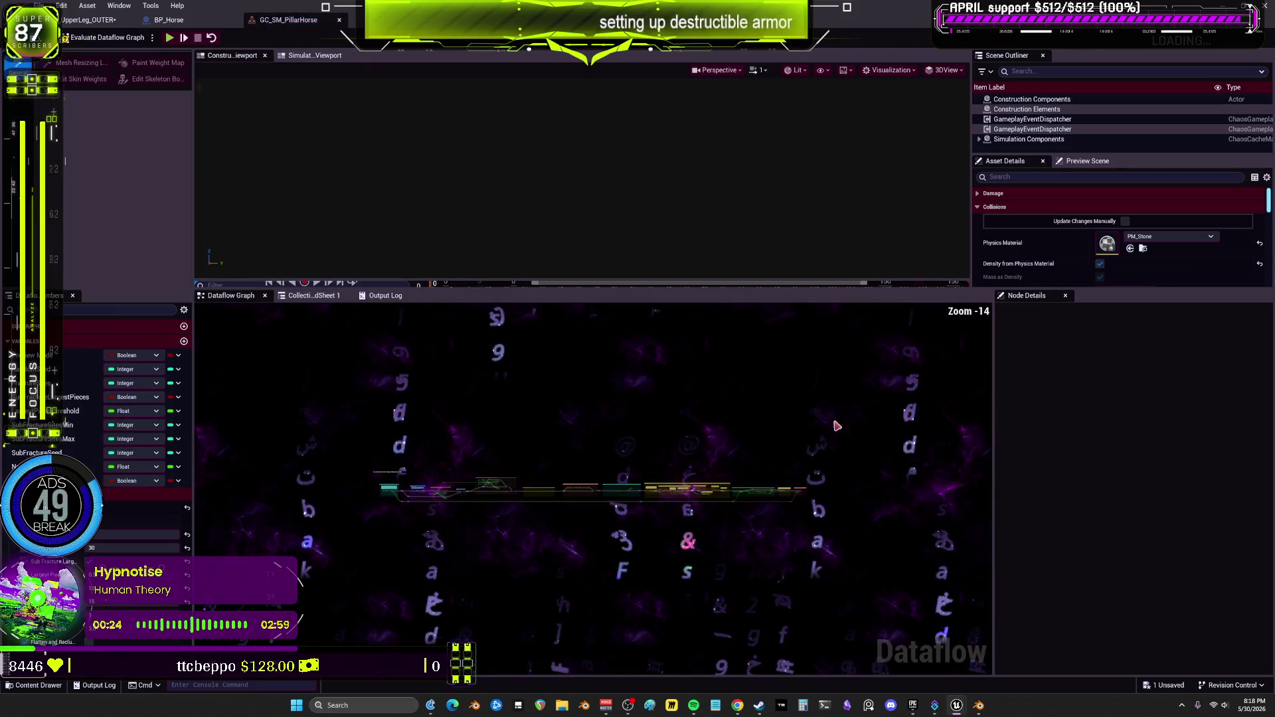
pyautogui.scroll(7, 530, 465)
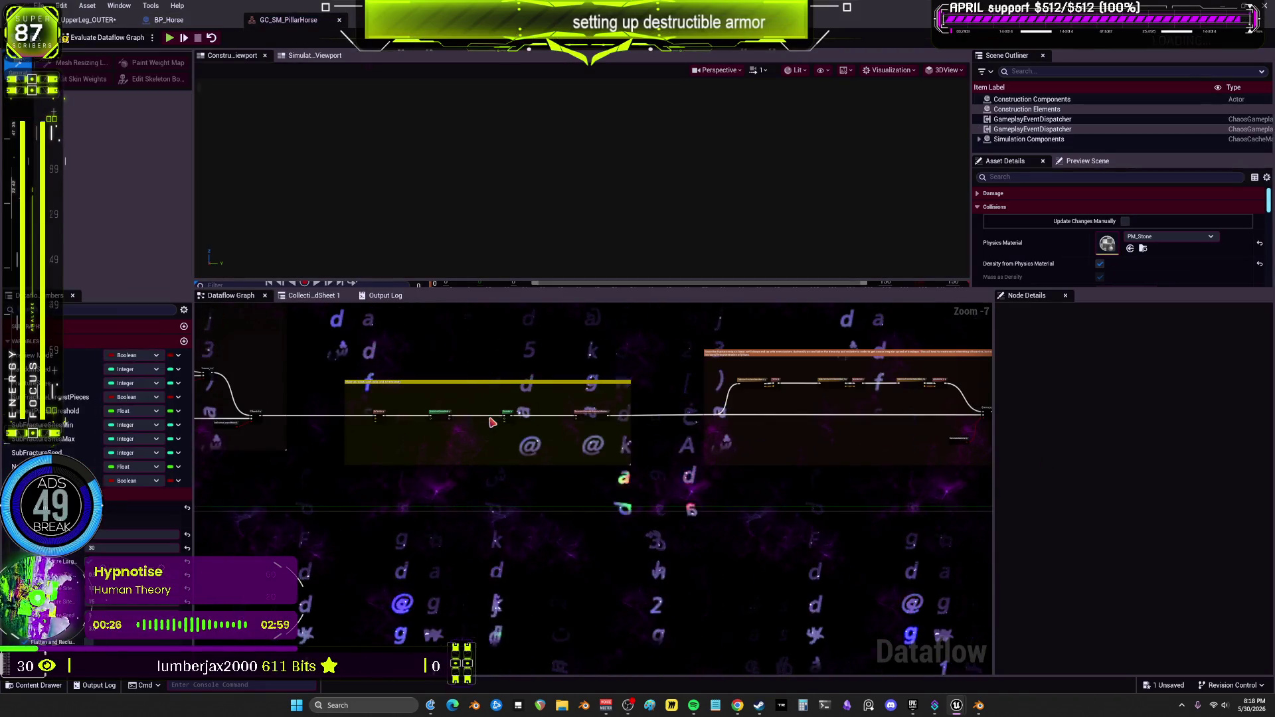
pyautogui.moveTo(651, 446); pyautogui.dragTo(760, 456)
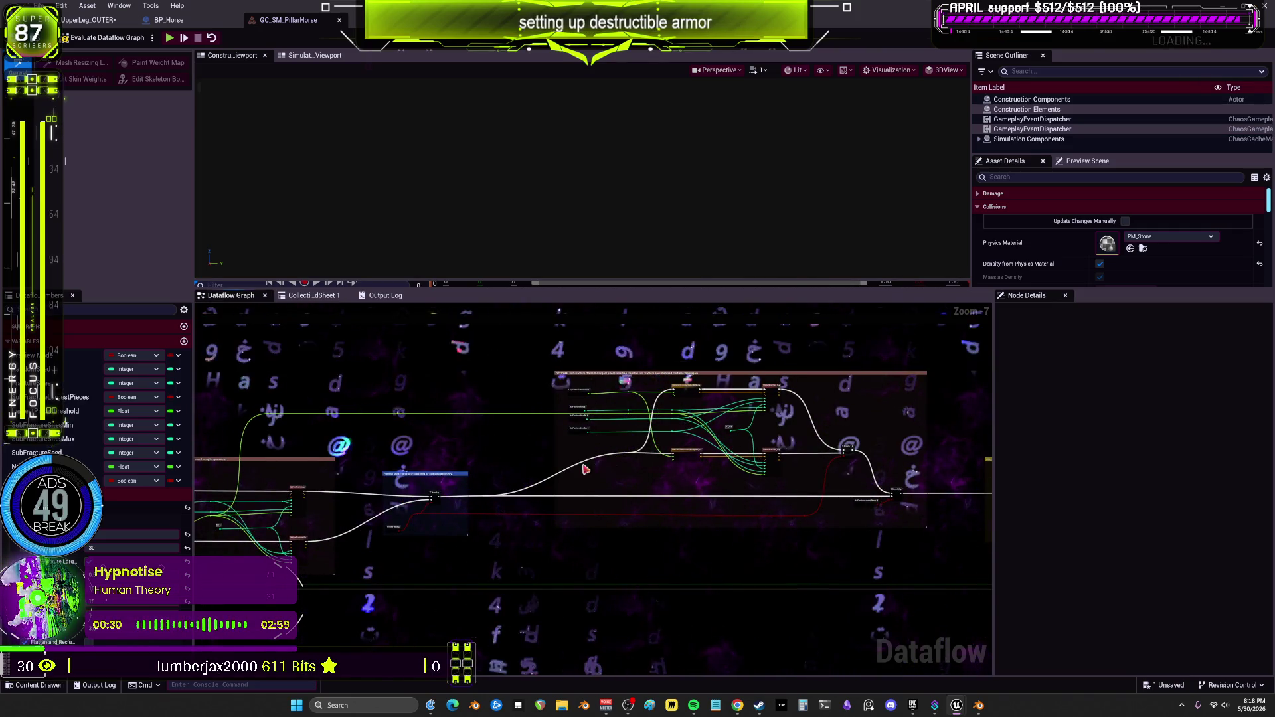
pyautogui.scroll(5, 478, 483)
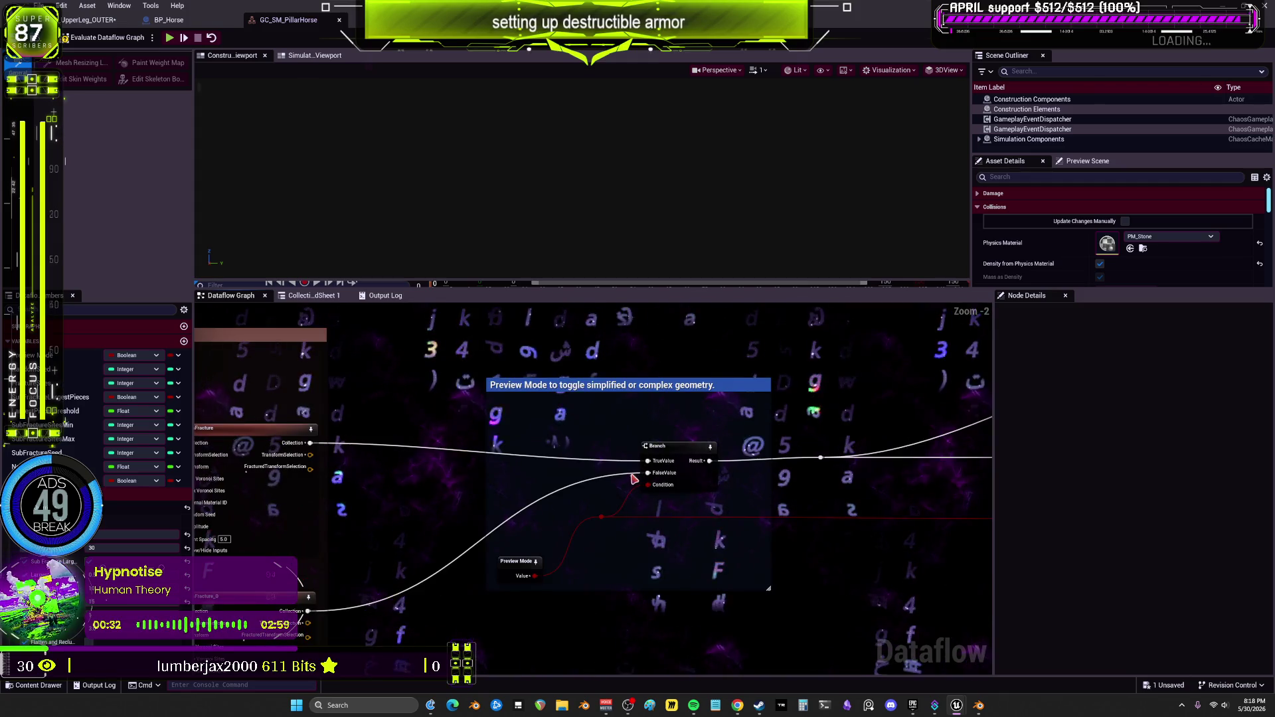
pyautogui.scroll(-3, 427, 490)
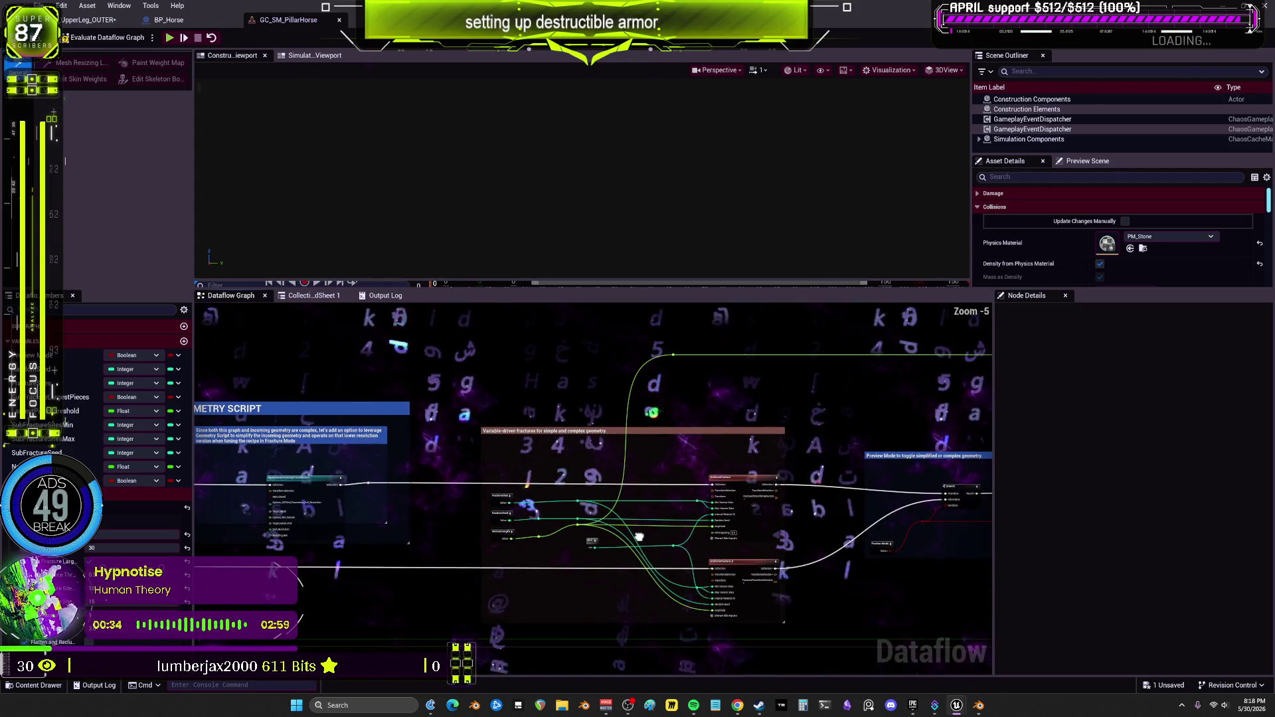
pyautogui.moveTo(641, 537)
pyautogui.mouseDown()
pyautogui.moveTo(793, 481)
pyautogui.moveTo(654, 425)
pyautogui.moveTo(541, 476)
pyautogui.moveTo(769, 499)
pyautogui.mouseUp()
pyautogui.scroll(-1, 793, 480)
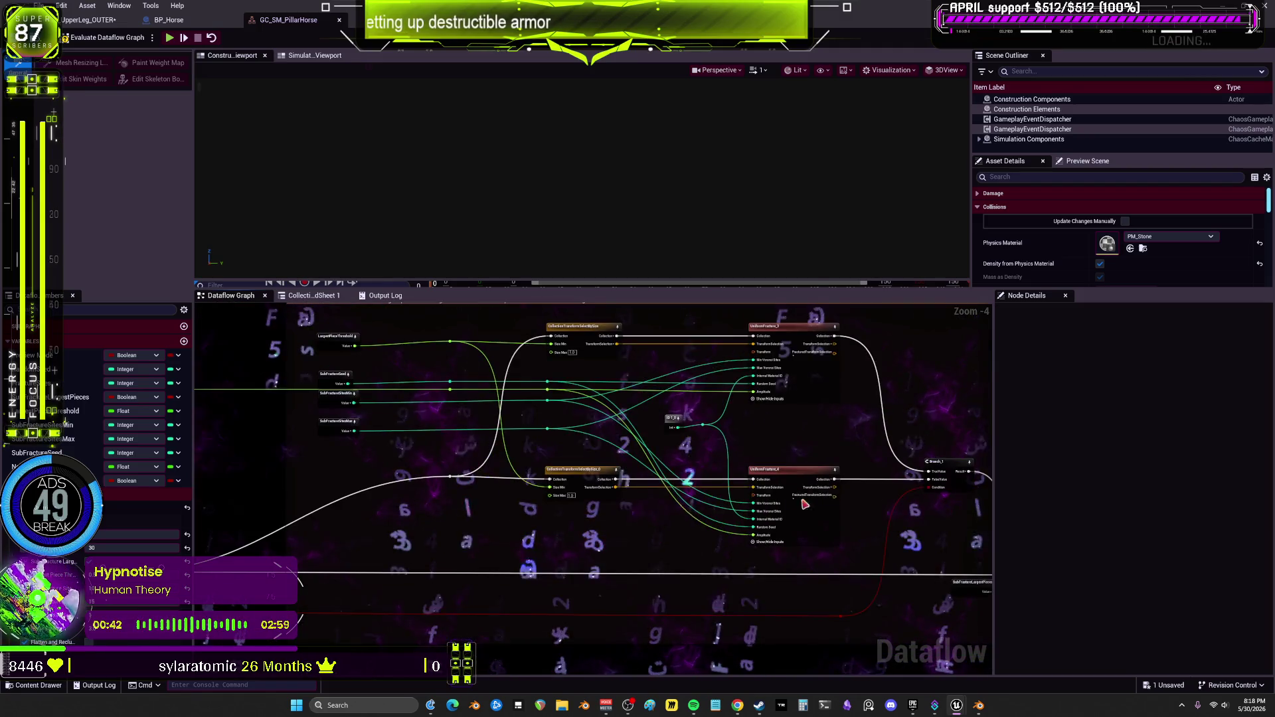
pyautogui.scroll(-1, 586, 466)
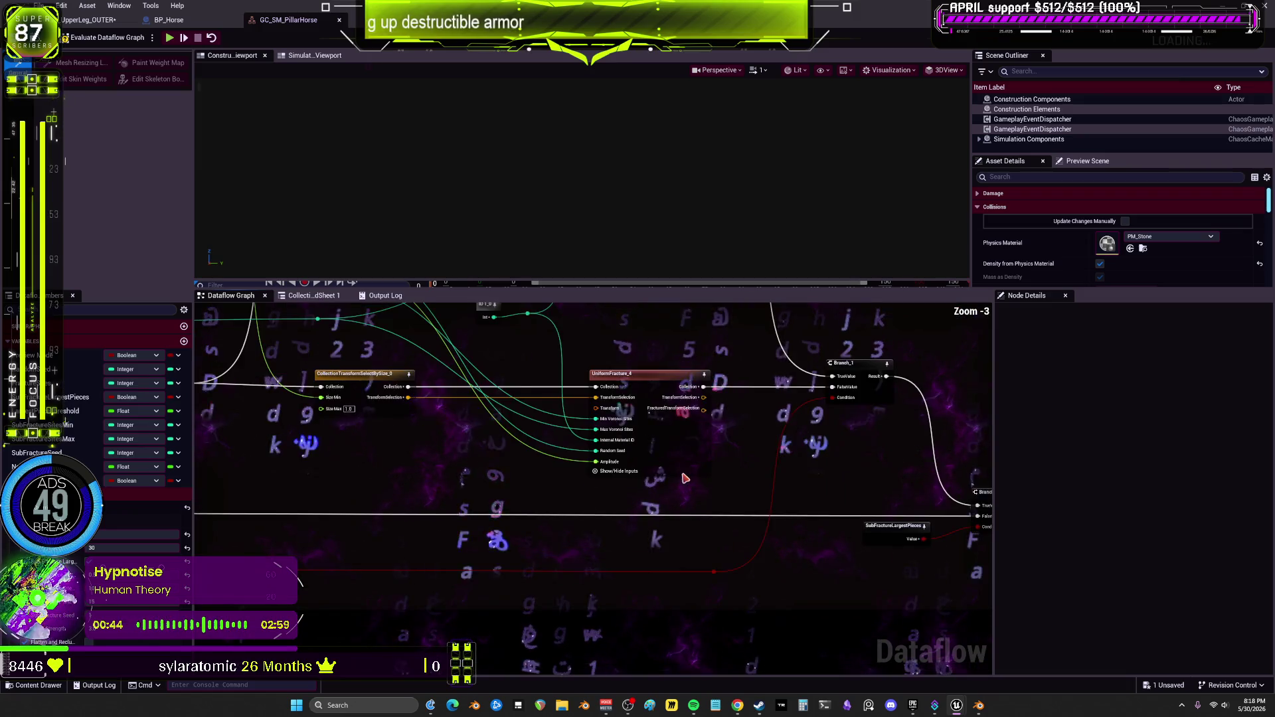
pyautogui.scroll(-2, 728, 491)
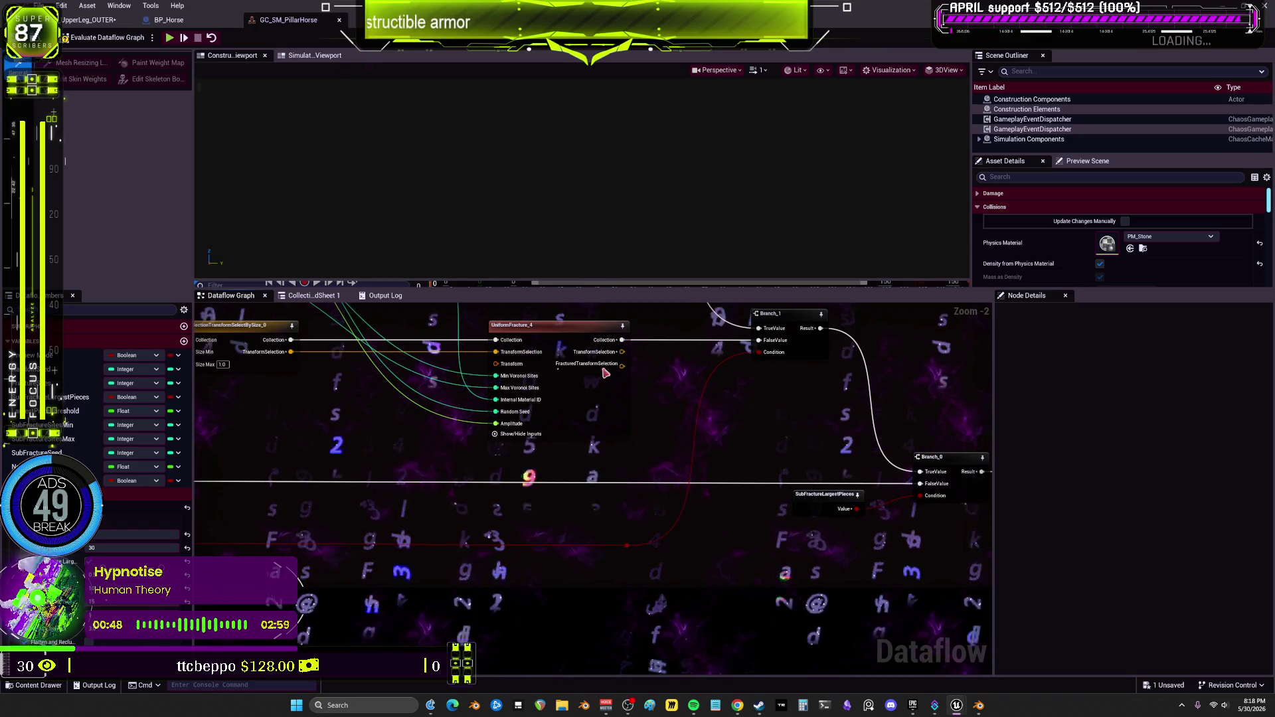
pyautogui.click(93, 25)
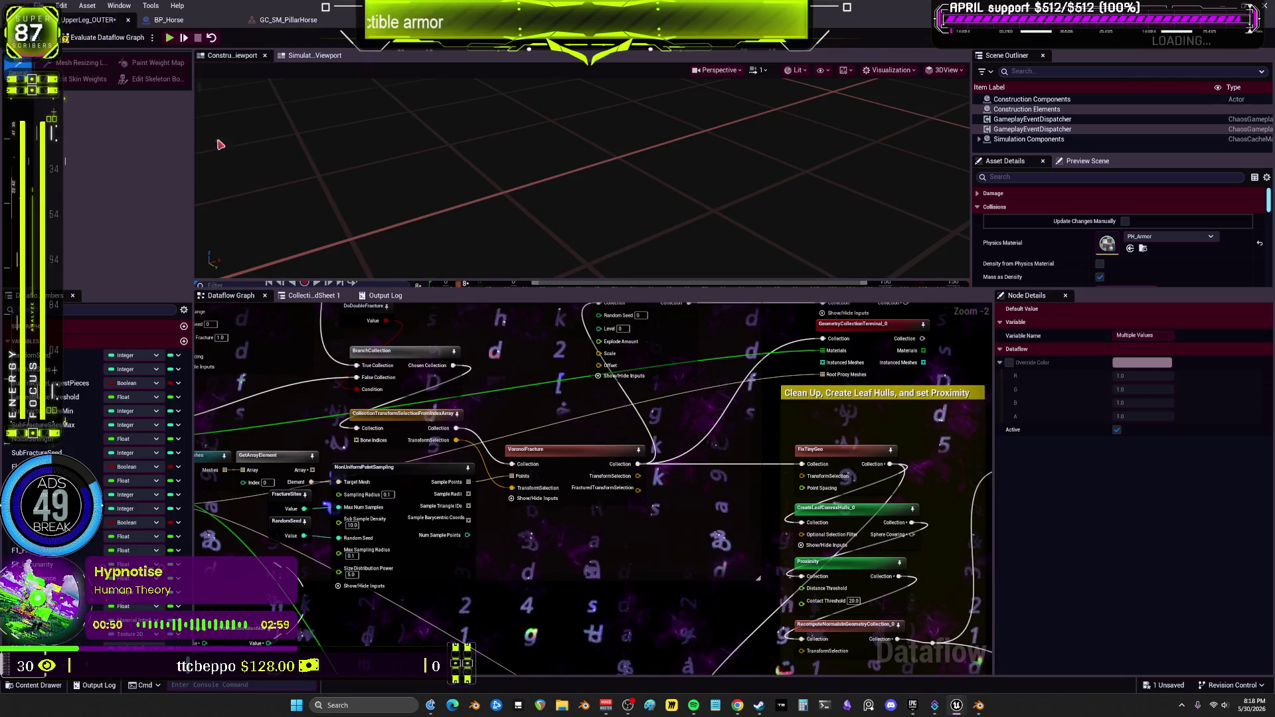
pyautogui.click(411, 361)
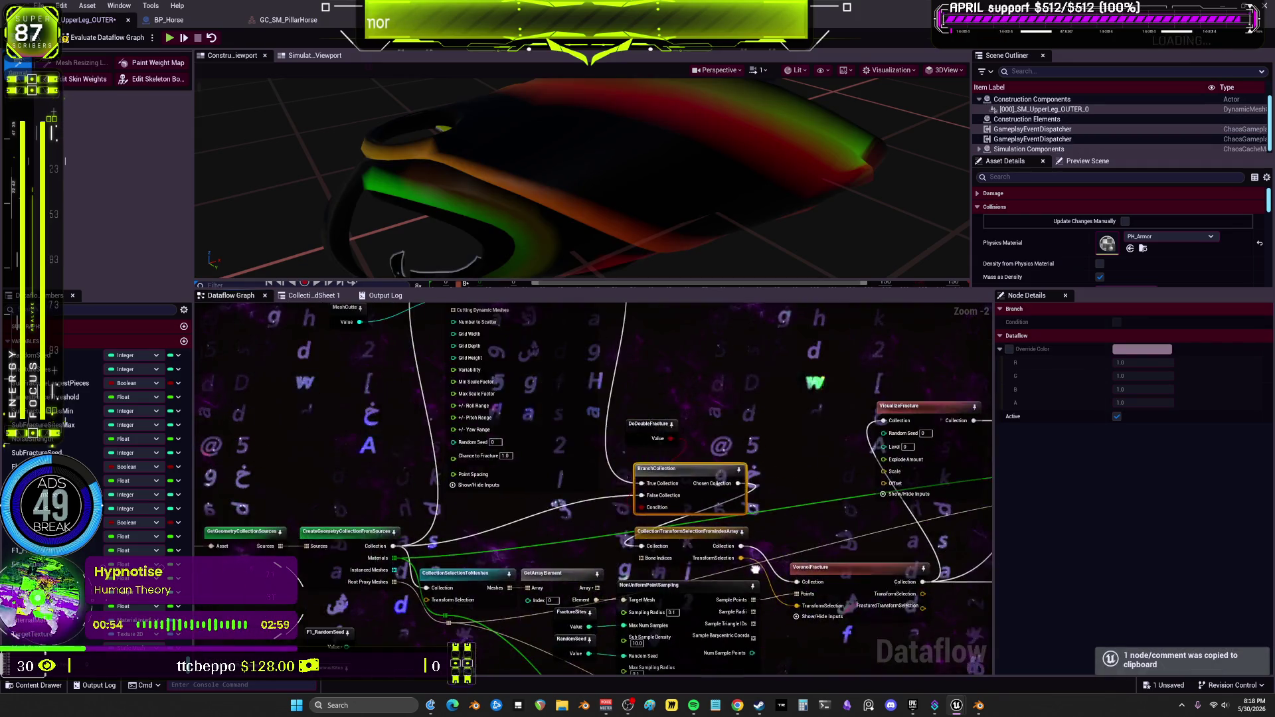
pyautogui.click(648, 422)
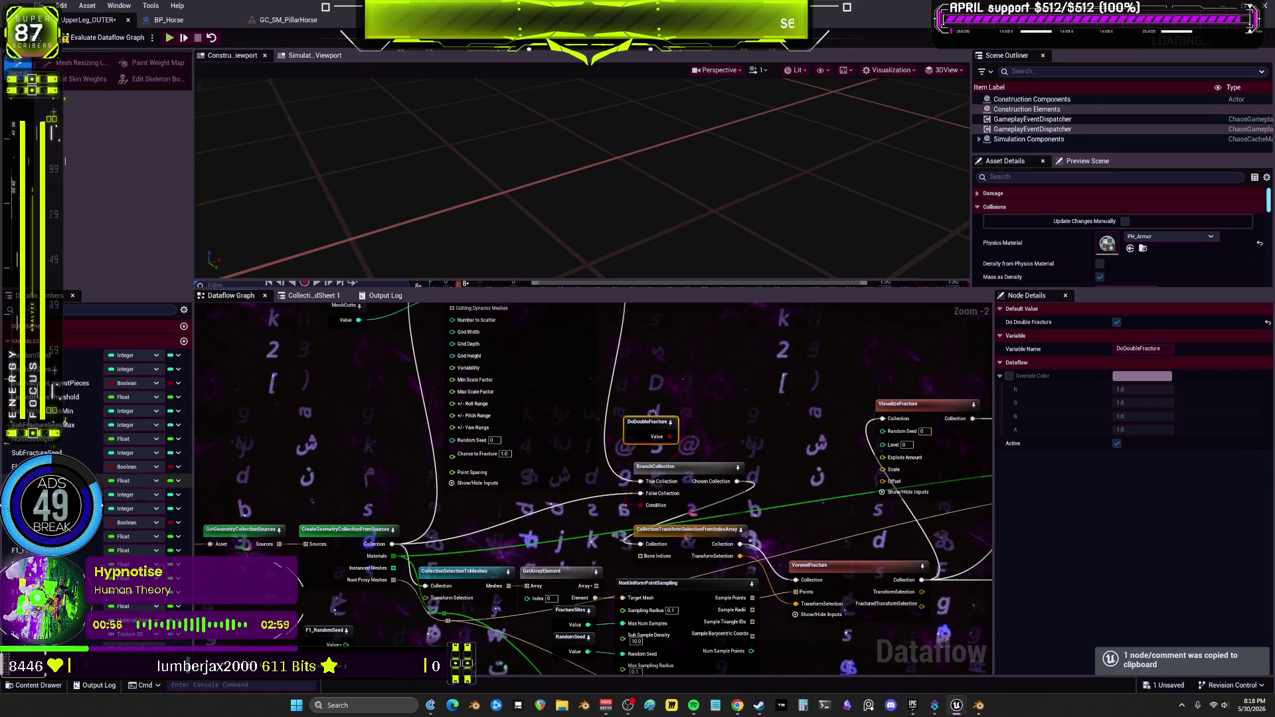
pyautogui.click(699, 404)
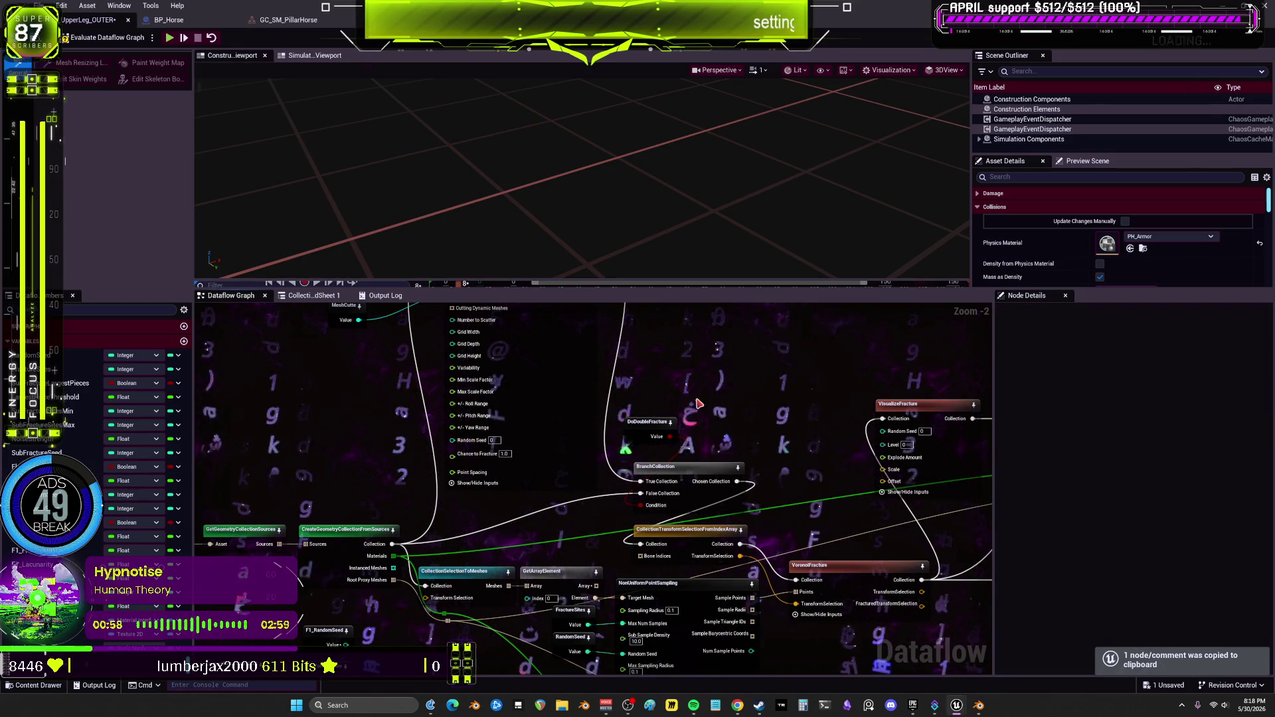